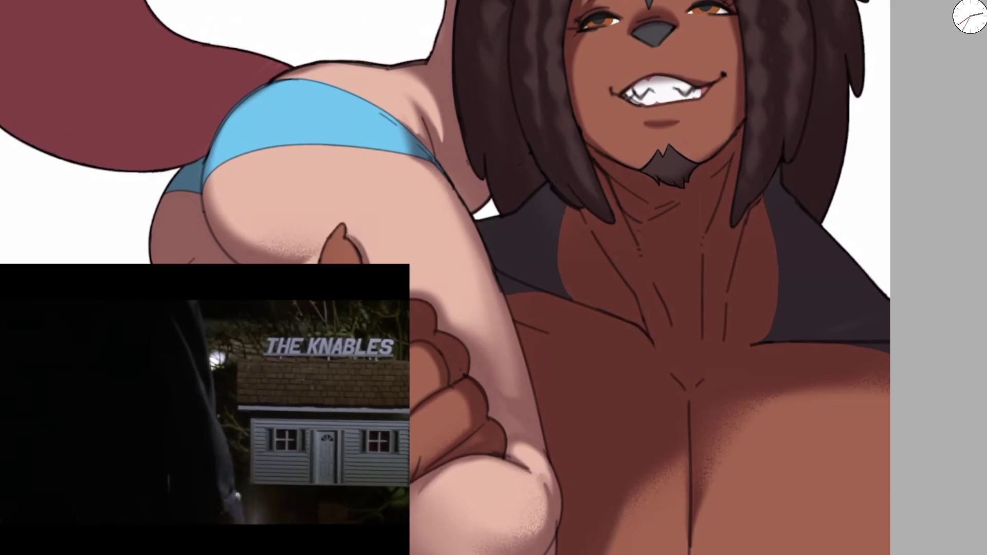
Step: Softly lighten the shoulder beside the blue bikini, trying out and undoing a circle on the pink tail
{"action": "left_click_drag", "start_coordinate": [425, 77], "coordinate": [441, 135]}
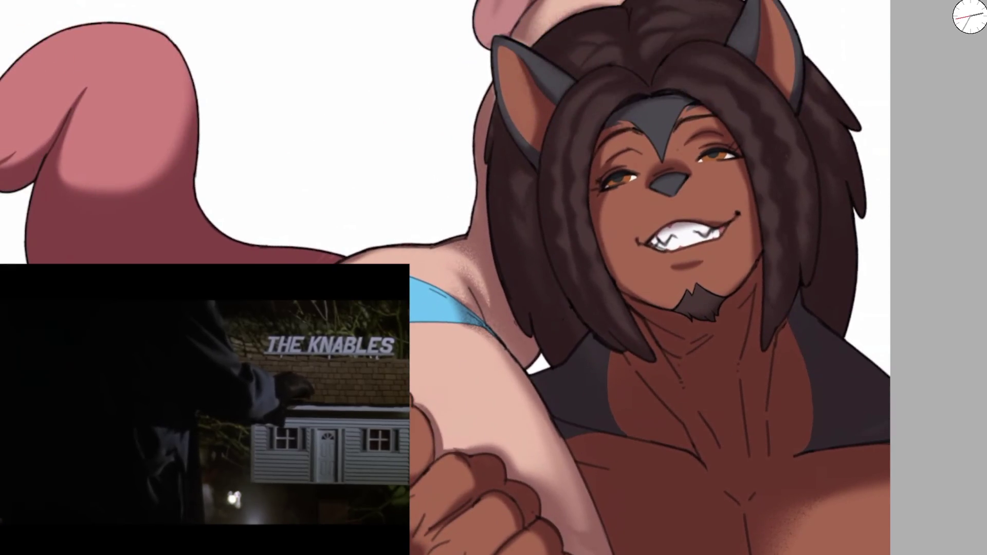
{"action": "left_click_drag", "start_coordinate": [96, 221], "coordinate": [177, 141]}
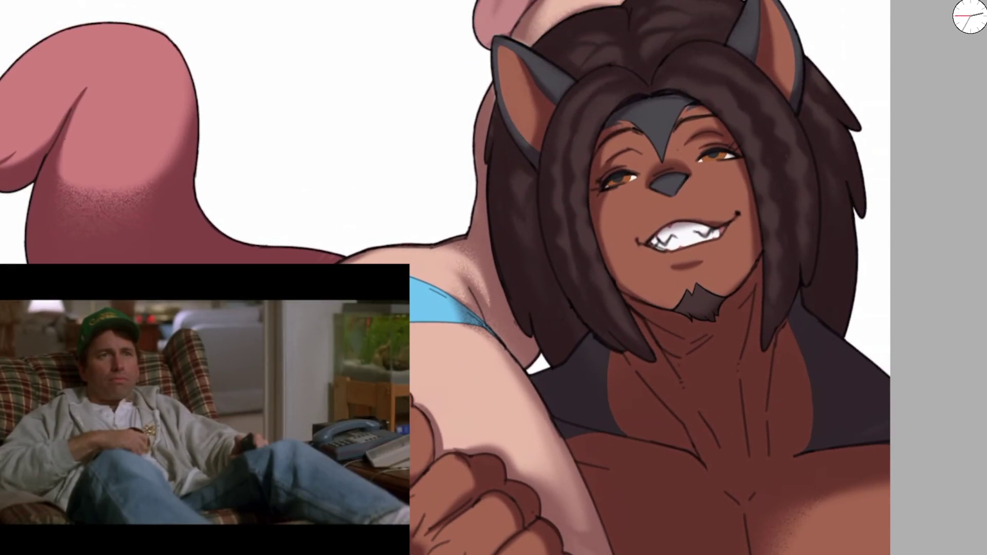
{"action": "left_click_drag", "start_coordinate": [100, 226], "coordinate": [154, 222]}
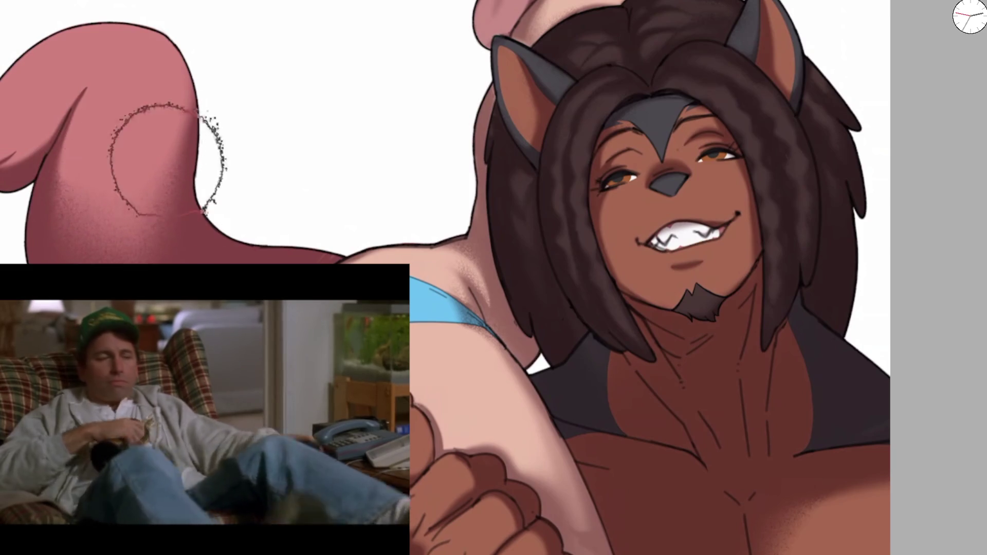
{"action": "key", "text": "ctrl+z"}
{"action": "key", "text": "ctrl+z"}
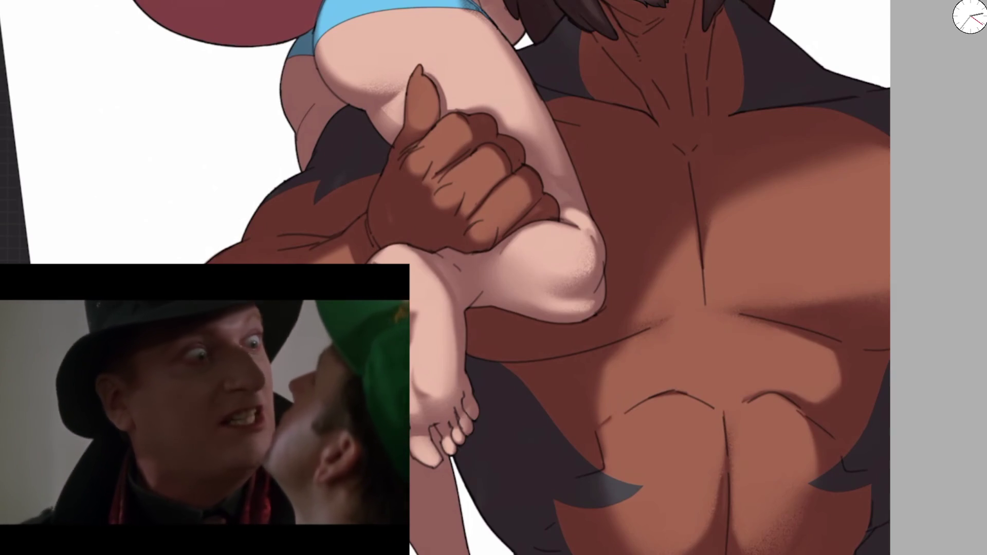
{"action": "scroll", "coordinate": [554, 220], "scroll_direction": "up", "scroll_amount": 3}
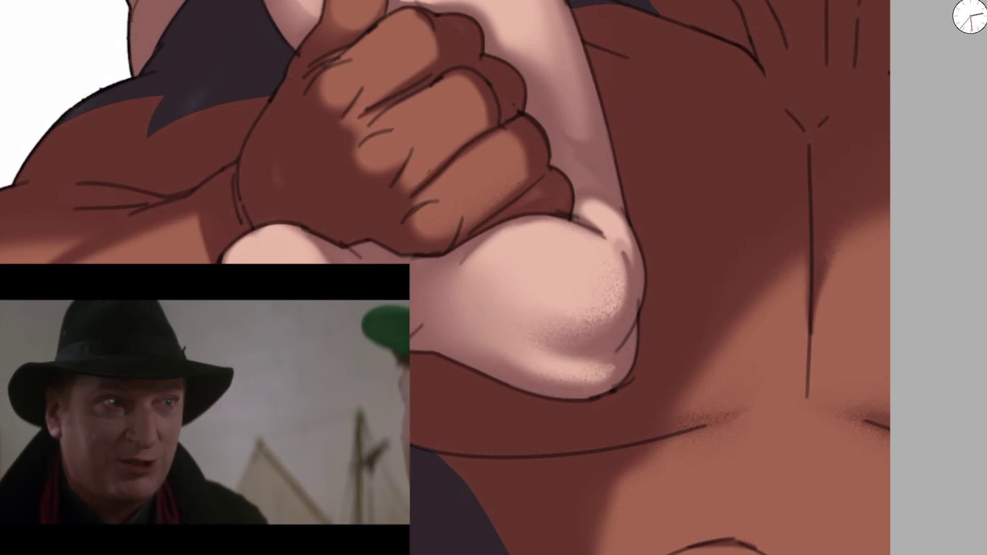
Step: Highlight the fist on the pale leg, then darken the lower fist and the upper knuckle
{"action": "left_click_drag", "start_coordinate": [307, 72], "coordinate": [322, 109]}
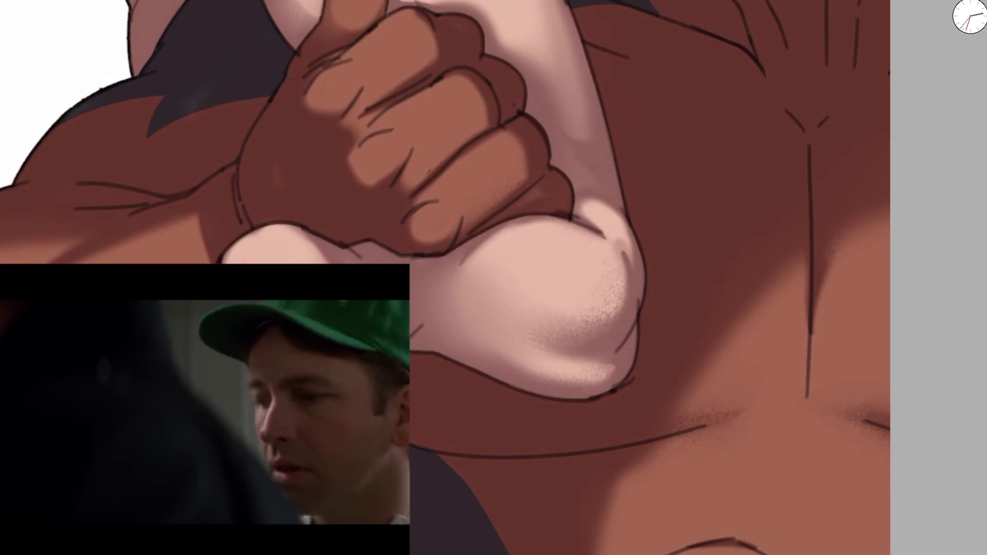
{"action": "scroll", "coordinate": [496, 284], "scroll_direction": "up", "scroll_amount": 3}
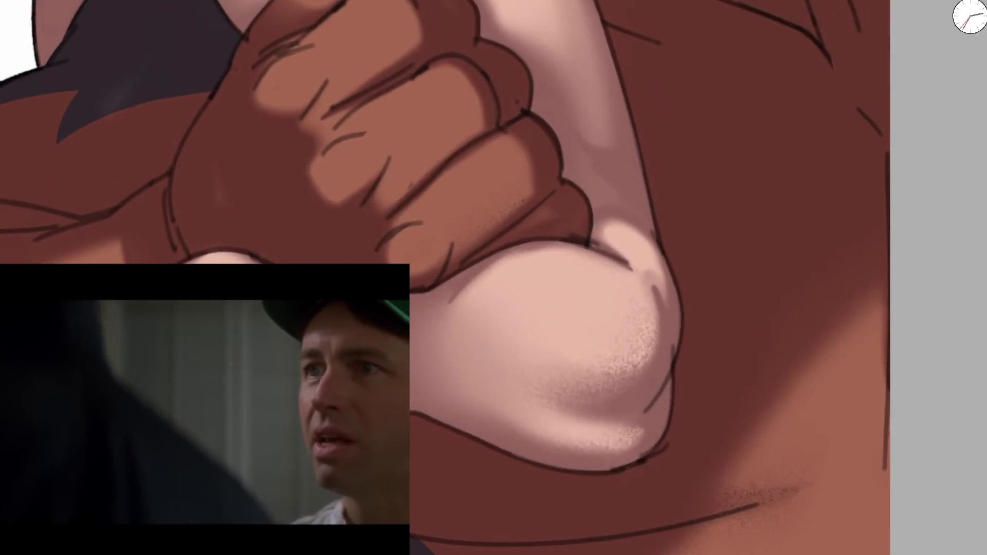
{"action": "left_click_drag", "start_coordinate": [311, 152], "coordinate": [368, 188]}
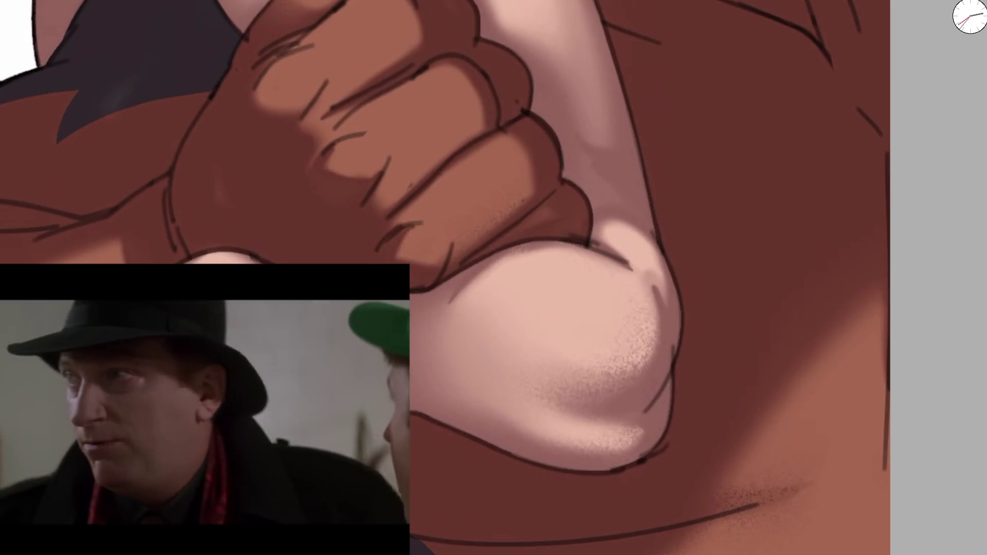
{"action": "left_click_drag", "start_coordinate": [265, 69], "coordinate": [301, 111]}
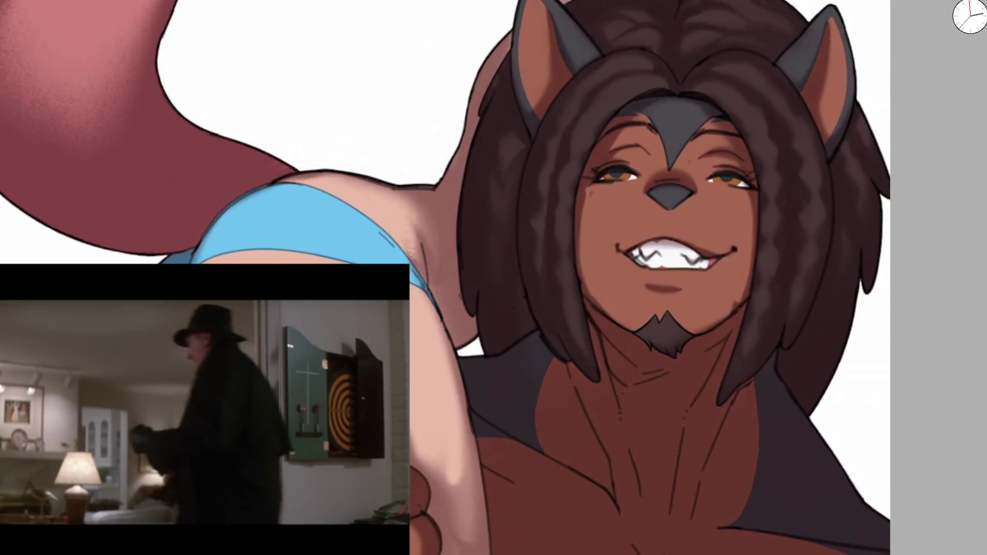
Step: Paint one grainy texture stroke down the pale arm next to the face
{"action": "mouse_move", "coordinate": [463, 349]}
{"action": "left_mouse_down"}
{"action": "mouse_move", "coordinate": [502, 412]}
{"action": "mouse_move", "coordinate": [463, 499]}
{"action": "left_mouse_up"}
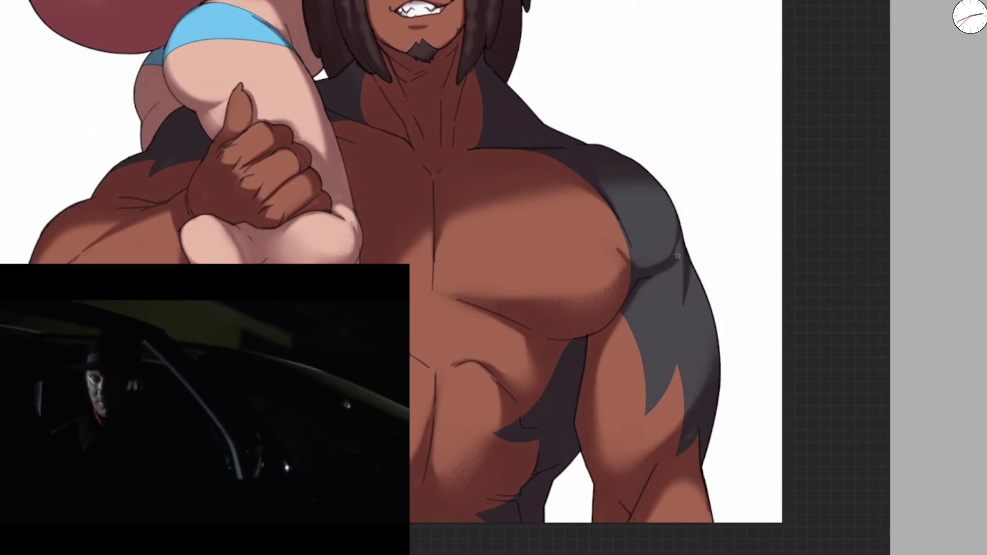
{"action": "left_click_drag", "start_coordinate": [678, 256], "coordinate": [667, 201]}
{"action": "left_click_drag", "start_coordinate": [688, 329], "coordinate": [679, 265]}
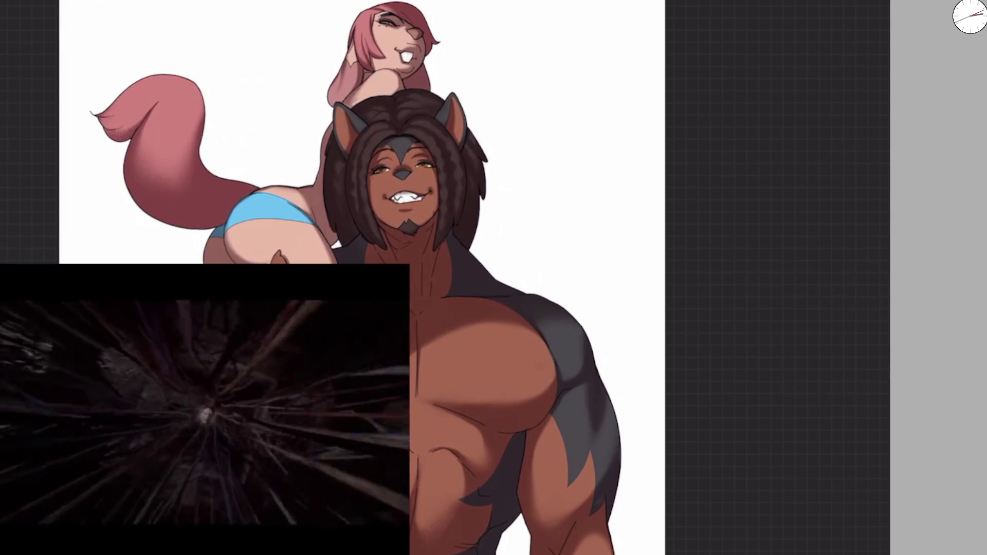
{"action": "scroll", "coordinate": [359, 247], "scroll_direction": "up", "scroll_amount": 3}
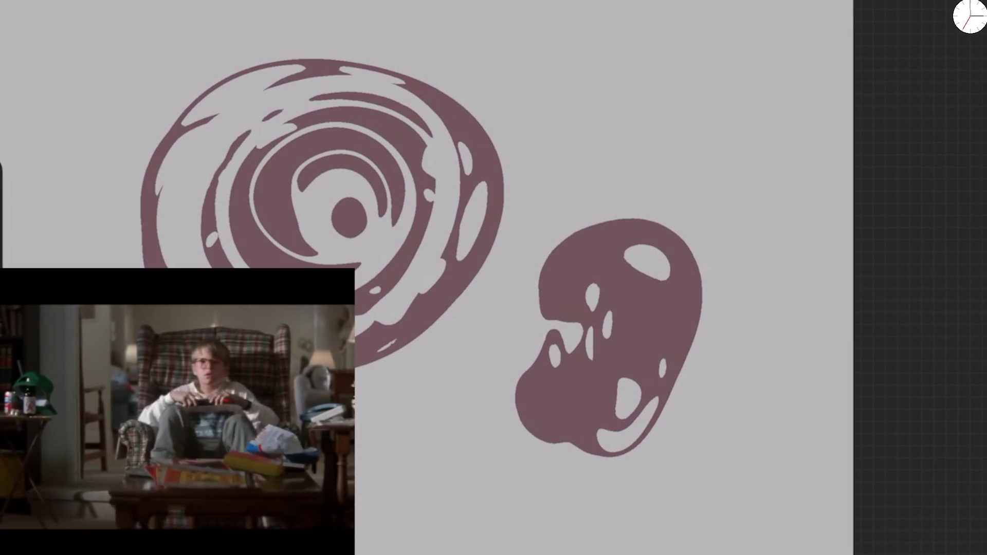
Step: Clear Layer 1, then pick black and try a test swoosh that gets undone
{"action": "left_click", "coordinate": [741, 29]}
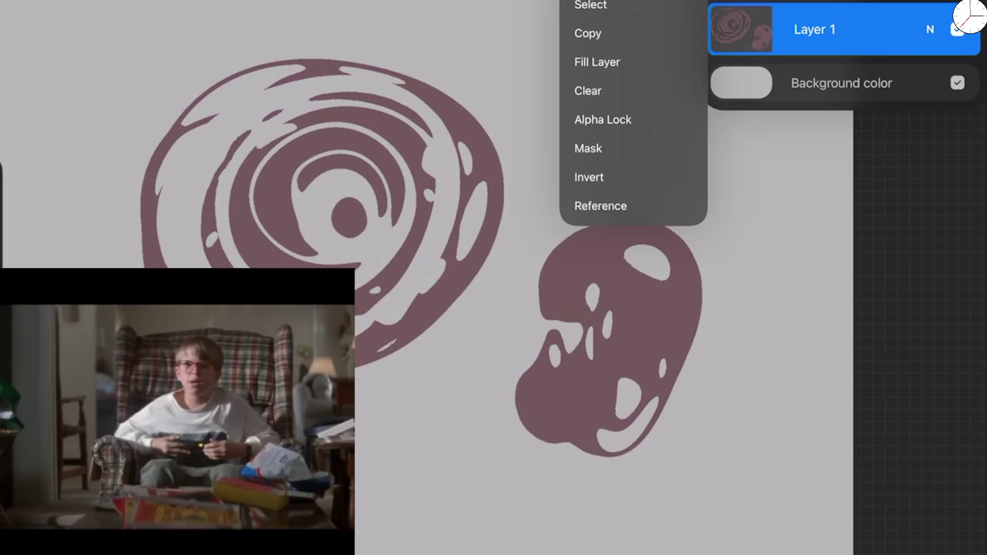
{"action": "left_click", "coordinate": [591, 88]}
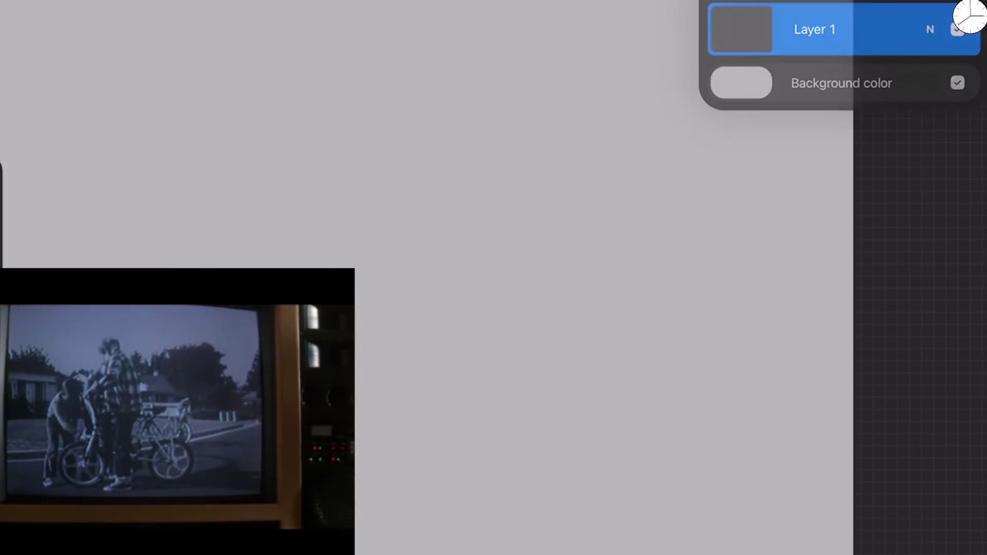
{"action": "left_click", "coordinate": [970, 16]}
{"action": "left_click", "coordinate": [718, 261]}
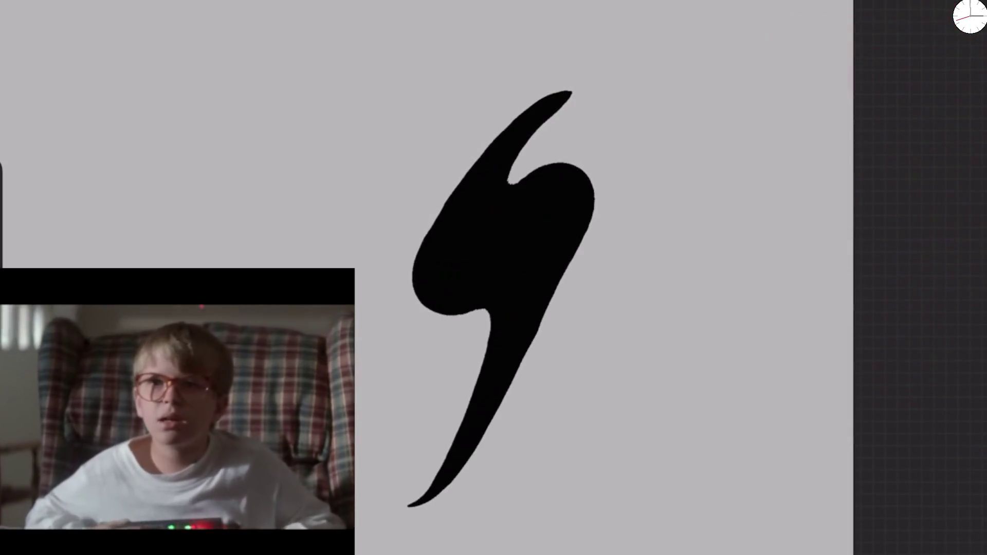
{"action": "left_click_drag", "start_coordinate": [571, 92], "coordinate": [409, 507]}
{"action": "key", "text": "ctrl+z"}
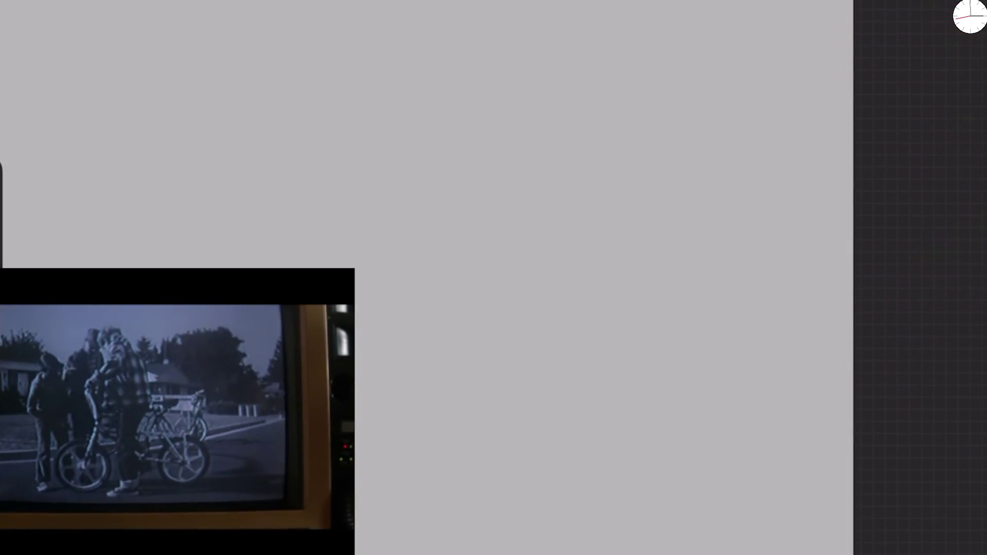
Step: Select the Blur blender brush from the Doxy Blender set in the Brush Library
{"action": "key", "text": "b"}
{"action": "scroll", "coordinate": [832, 308], "scroll_direction": "down", "scroll_amount": 10}
{"action": "scroll", "coordinate": [832, 309], "scroll_direction": "up", "scroll_amount": 3}
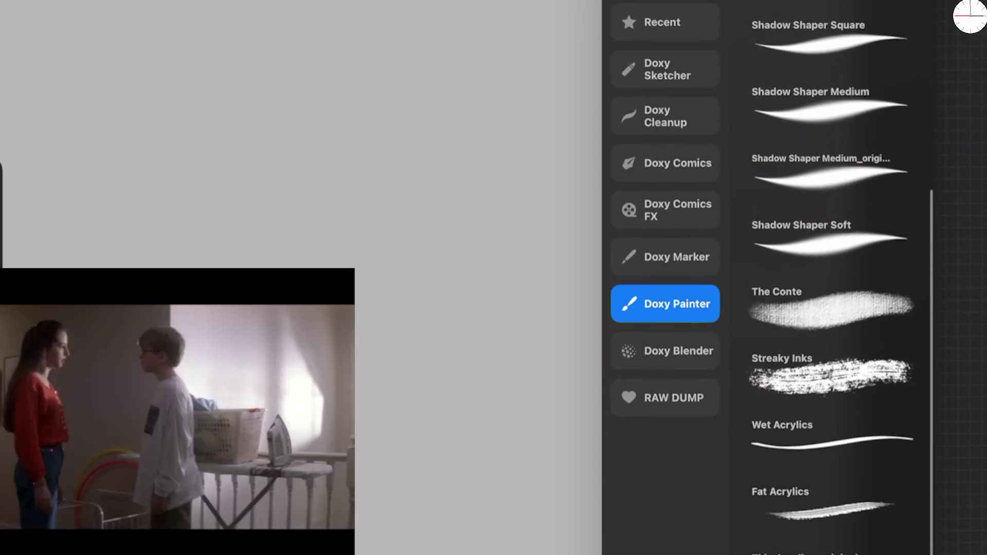
{"action": "left_click", "coordinate": [669, 257]}
{"action": "left_click", "coordinate": [666, 351]}
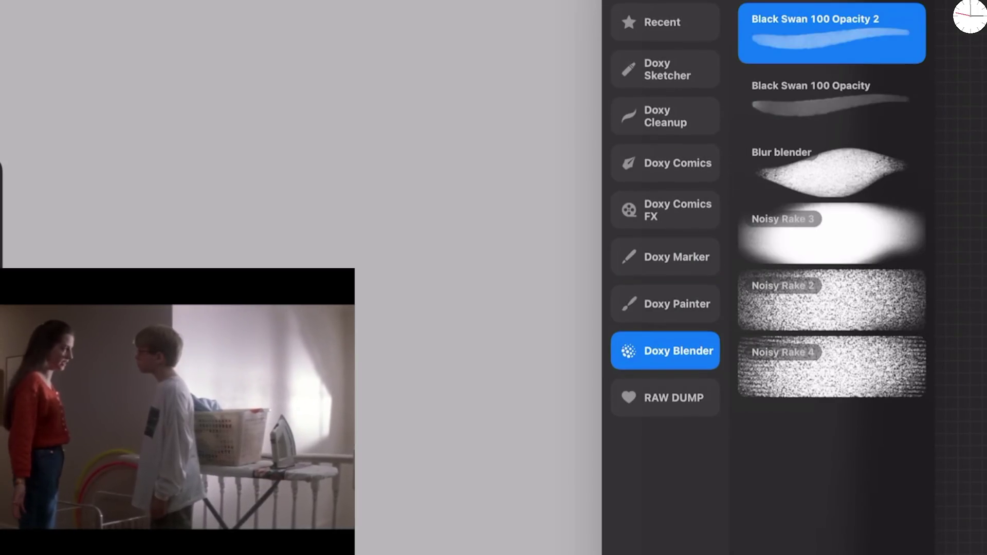
{"action": "left_click", "coordinate": [831, 170]}
Step: Paint a blender test stroke, undo it, then paint a dark textured test stroke
{"action": "mouse_move", "coordinate": [275, 225]}
{"action": "left_mouse_down"}
{"action": "mouse_move", "coordinate": [308, 288]}
{"action": "mouse_move", "coordinate": [519, 173]}
{"action": "left_mouse_up"}
{"action": "key", "text": "ctrl+z"}
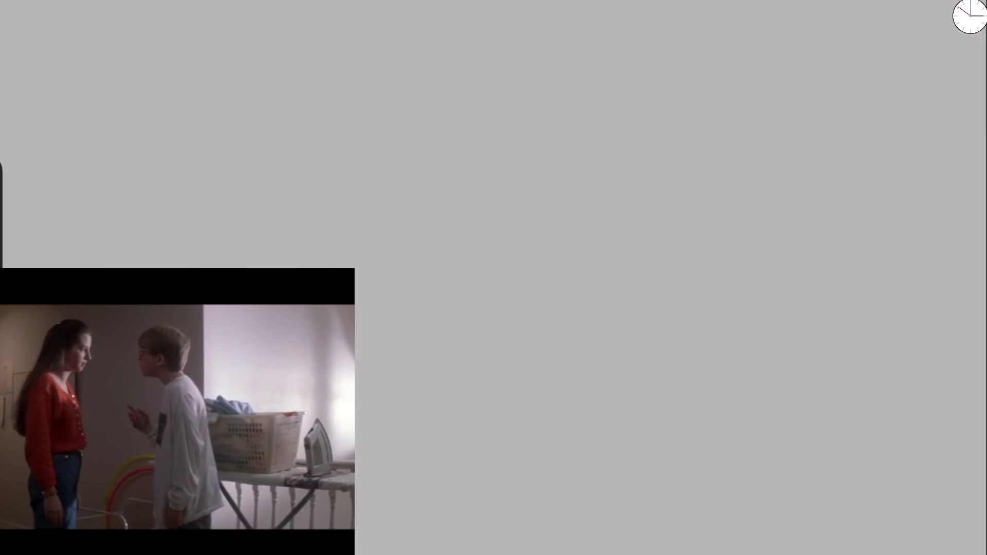
{"action": "mouse_move", "coordinate": [387, 273]}
{"action": "left_mouse_down"}
{"action": "mouse_move", "coordinate": [370, 403]}
{"action": "mouse_move", "coordinate": [404, 445]}
{"action": "mouse_move", "coordinate": [430, 177]}
{"action": "mouse_move", "coordinate": [496, 379]}
{"action": "mouse_move", "coordinate": [518, 407]}
{"action": "mouse_move", "coordinate": [502, 149]}
{"action": "left_mouse_up"}
Step: Sketch a rough face with two eyebrow arcs, a faint head-top arc and a T-shaped brow-nose line
{"action": "left_click_drag", "start_coordinate": [545, 54], "coordinate": [640, 72]}
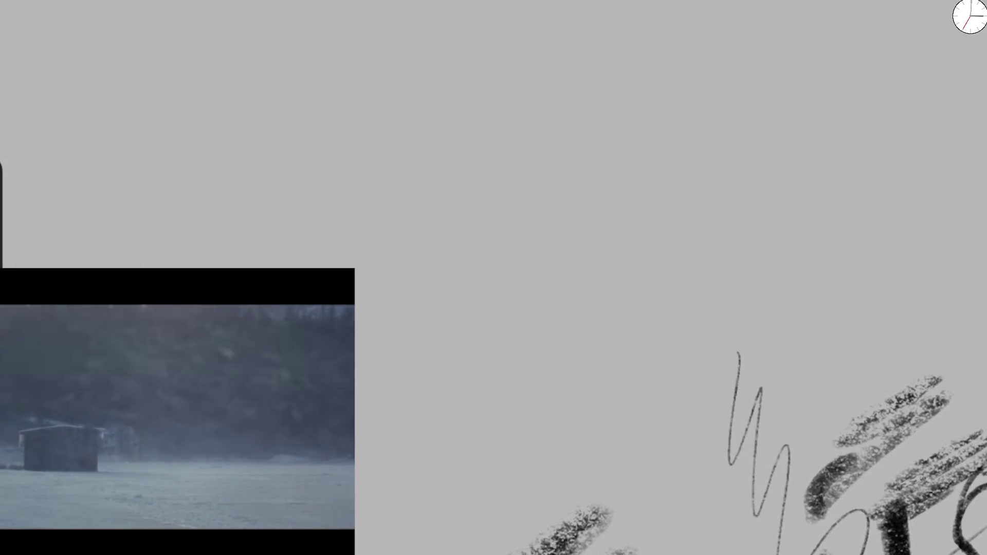
{"action": "mouse_move", "coordinate": [317, 265]}
{"action": "left_mouse_down"}
{"action": "mouse_move", "coordinate": [336, 249]}
{"action": "mouse_move", "coordinate": [402, 263]}
{"action": "left_mouse_up"}
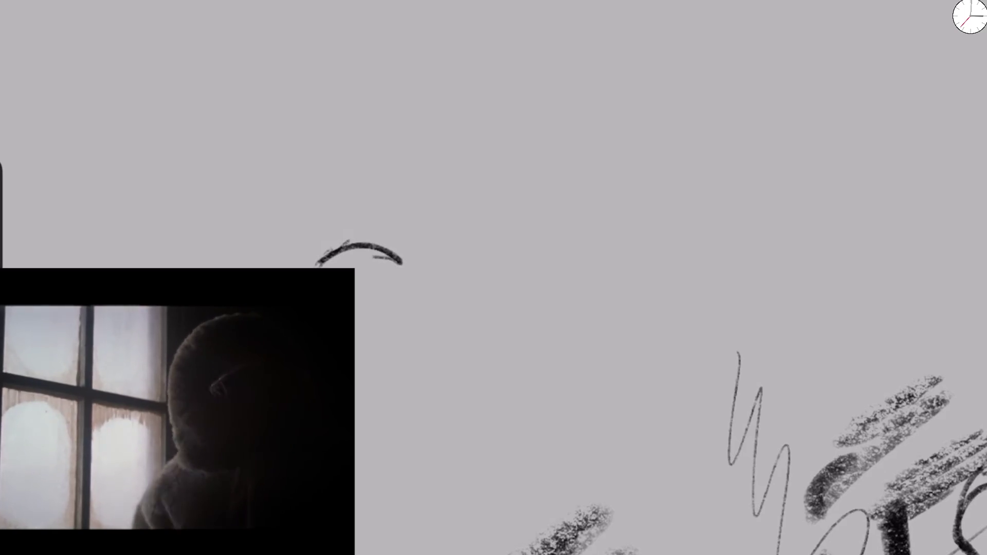
{"action": "left_click_drag", "start_coordinate": [309, 267], "coordinate": [318, 205]}
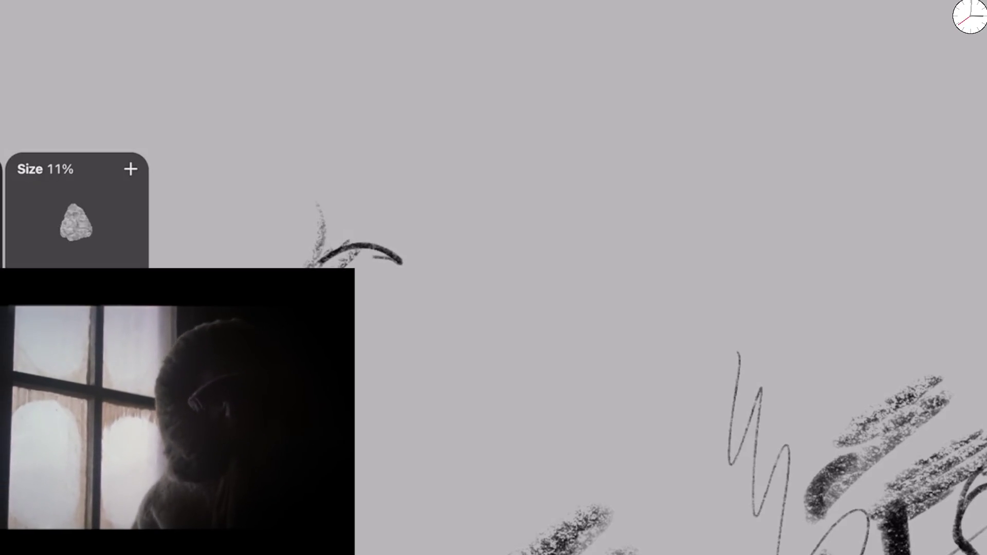
{"action": "left_click_drag", "start_coordinate": [554, 252], "coordinate": [470, 220]}
{"action": "mouse_move", "coordinate": [426, 269]}
{"action": "left_mouse_down"}
{"action": "mouse_move", "coordinate": [473, 209]}
{"action": "mouse_move", "coordinate": [553, 157]}
{"action": "left_mouse_up"}
{"action": "left_click_drag", "start_coordinate": [530, 149], "coordinate": [677, 153]}
{"action": "mouse_move", "coordinate": [627, 263]}
{"action": "left_mouse_down"}
{"action": "mouse_move", "coordinate": [756, 233]}
{"action": "mouse_move", "coordinate": [634, 313]}
{"action": "left_mouse_up"}
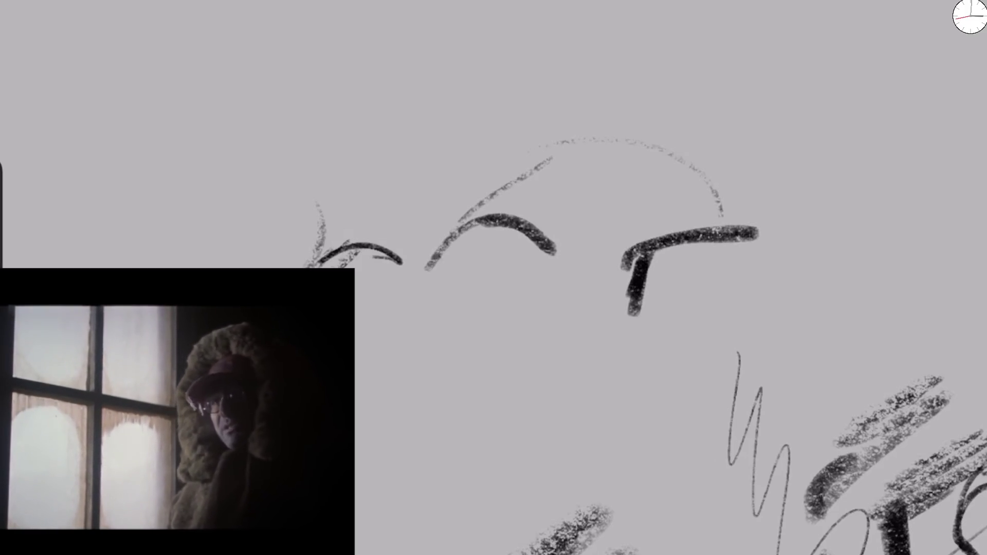
Step: Add a thick V shape below the brows, a nose dab and curved strokes over the left eye
{"action": "mouse_move", "coordinate": [537, 349]}
{"action": "left_mouse_down"}
{"action": "mouse_move", "coordinate": [592, 411]}
{"action": "mouse_move", "coordinate": [640, 355]}
{"action": "mouse_move", "coordinate": [587, 424]}
{"action": "left_mouse_up"}
{"action": "mouse_move", "coordinate": [527, 347]}
{"action": "left_mouse_down"}
{"action": "mouse_move", "coordinate": [591, 427]}
{"action": "mouse_move", "coordinate": [587, 440]}
{"action": "left_mouse_up"}
{"action": "left_click_drag", "start_coordinate": [568, 324], "coordinate": [527, 355]}
{"action": "left_click_drag", "start_coordinate": [579, 306], "coordinate": [612, 315]}
{"action": "mouse_move", "coordinate": [497, 306]}
{"action": "left_mouse_down"}
{"action": "mouse_move", "coordinate": [462, 268]}
{"action": "mouse_move", "coordinate": [545, 216]}
{"action": "left_mouse_up"}
{"action": "left_click_drag", "start_coordinate": [514, 329], "coordinate": [489, 504]}
Step: Undo the latest face strokes and switch to the Black Swan 100 Opacity brush
{"action": "key", "text": "ctrl+z"}
{"action": "key", "text": "ctrl+z"}
{"action": "key", "text": "ctrl+z"}
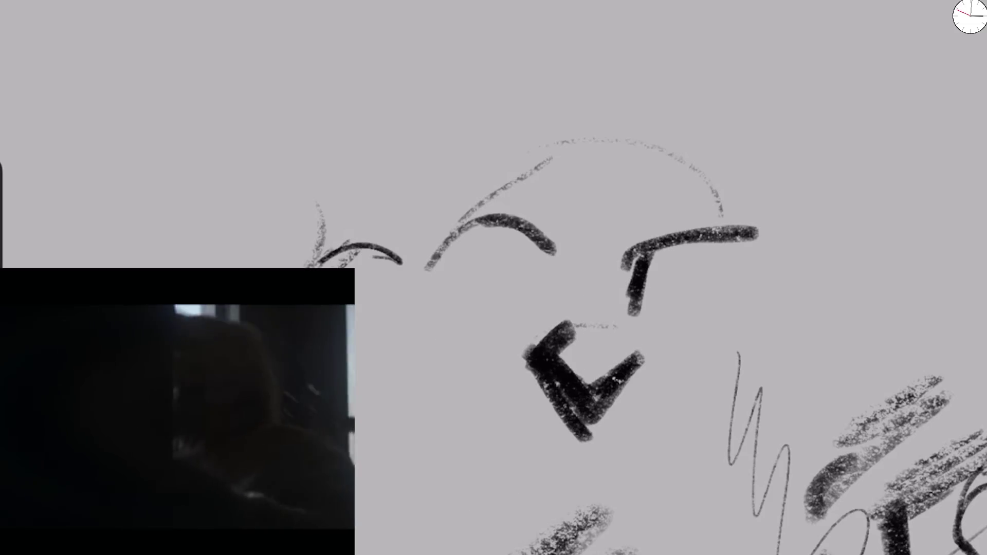
{"action": "key", "text": "b"}
{"action": "left_click", "coordinate": [830, 98]}
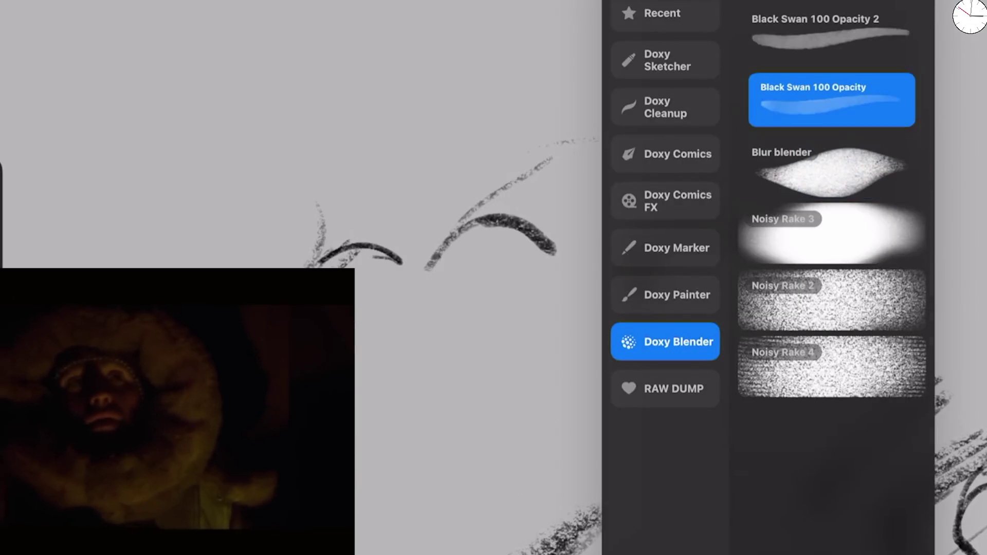
Step: Switch to Black Swan 100 Opacity 2, try three grey test strokes, then undo them
{"action": "left_click", "coordinate": [831, 33]}
{"action": "left_click_drag", "start_coordinate": [396, 218], "coordinate": [301, 257]}
{"action": "left_click_drag", "start_coordinate": [442, 216], "coordinate": [437, 442]}
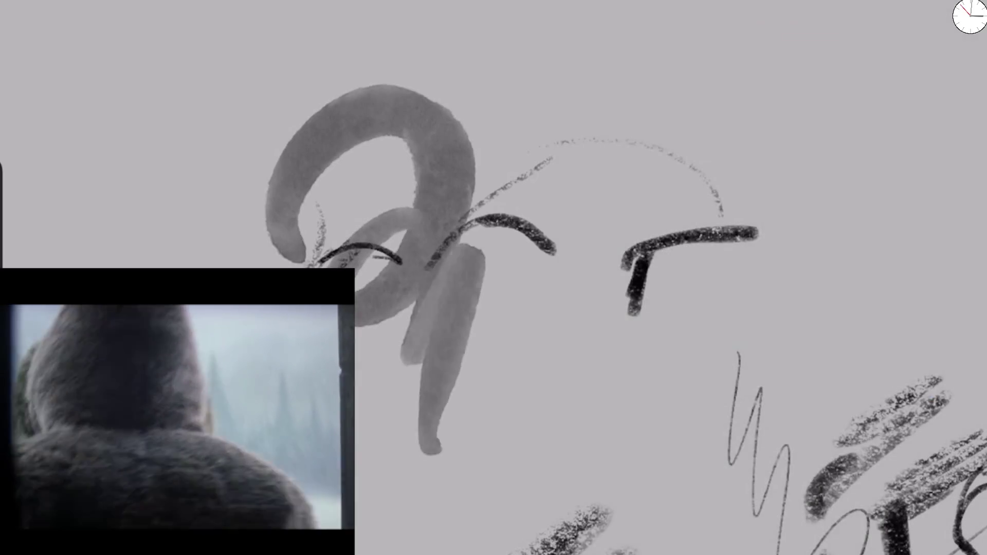
{"action": "left_click_drag", "start_coordinate": [661, 221], "coordinate": [478, 453]}
{"action": "scroll", "coordinate": [494, 277], "scroll_direction": "down", "scroll_amount": 3}
{"action": "key", "text": "ctrl+z"}
{"action": "key", "text": "ctrl+z"}
{"action": "key", "text": "ctrl+z"}
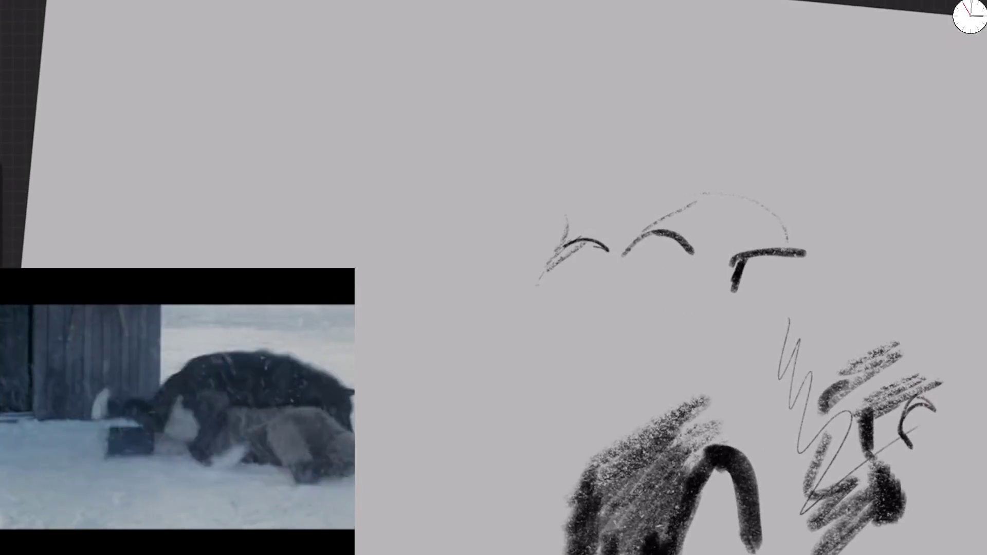
Step: Start a new grey face with a broad translucent stroke, blotches and a surrounding loop
{"action": "mouse_move", "coordinate": [702, 453]}
{"action": "left_mouse_down"}
{"action": "mouse_move", "coordinate": [633, 514]}
{"action": "mouse_move", "coordinate": [661, 367]}
{"action": "left_mouse_up"}
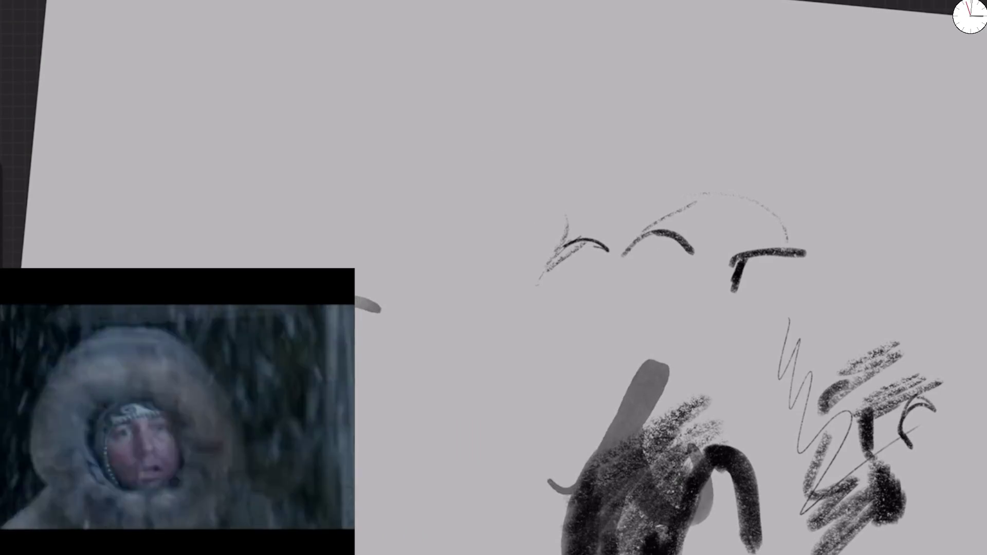
{"action": "left_click_drag", "start_coordinate": [334, 268], "coordinate": [475, 329]}
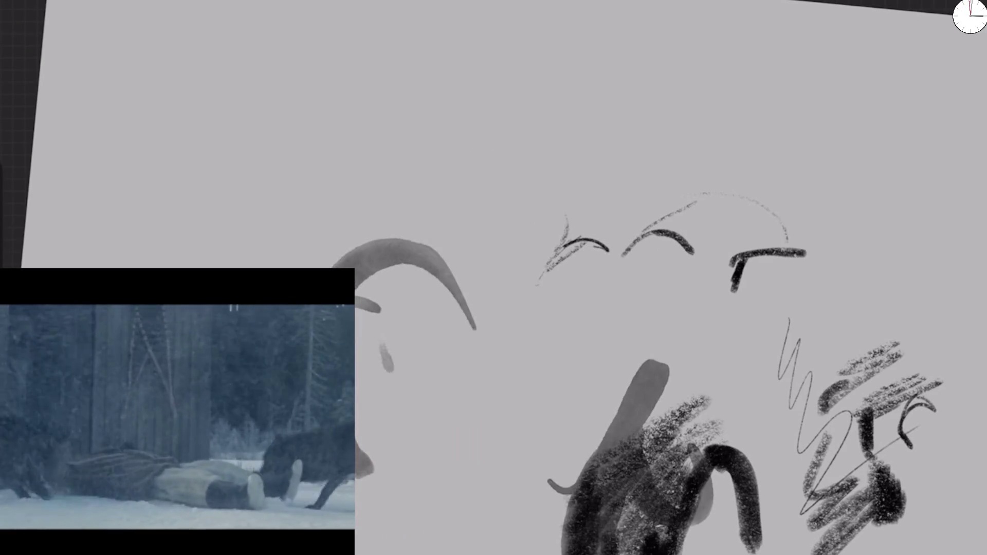
{"action": "mouse_move", "coordinate": [412, 396]}
{"action": "left_mouse_down"}
{"action": "mouse_move", "coordinate": [399, 430]}
{"action": "mouse_move", "coordinate": [445, 378]}
{"action": "mouse_move", "coordinate": [473, 382]}
{"action": "left_mouse_up"}
{"action": "left_click_drag", "start_coordinate": [494, 403], "coordinate": [386, 458]}
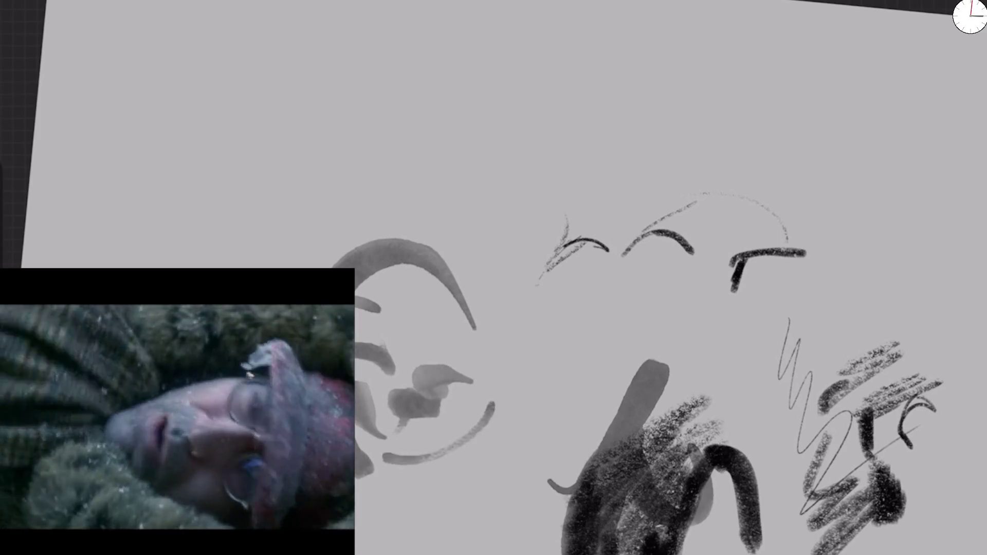
{"action": "mouse_move", "coordinate": [404, 545]}
{"action": "left_mouse_down"}
{"action": "mouse_move", "coordinate": [473, 453]}
{"action": "mouse_move", "coordinate": [363, 309]}
{"action": "mouse_move", "coordinate": [463, 288]}
{"action": "mouse_move", "coordinate": [391, 463]}
{"action": "left_mouse_up"}
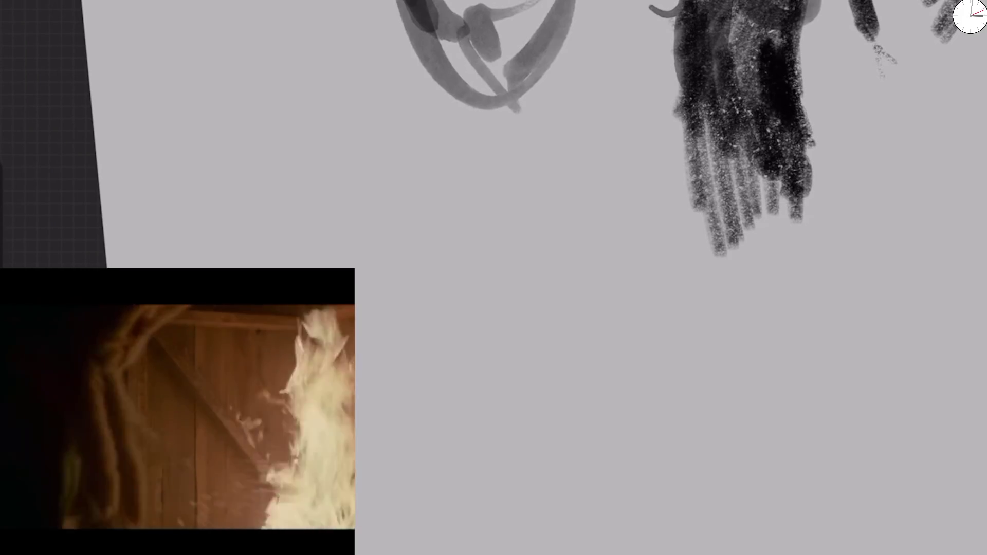
Step: Add long curving grey strokes, a lower-left curve and a line along the bottom
{"action": "mouse_move", "coordinate": [332, 265]}
{"action": "left_mouse_down"}
{"action": "mouse_move", "coordinate": [549, 299]}
{"action": "mouse_move", "coordinate": [493, 427]}
{"action": "mouse_move", "coordinate": [466, 547]}
{"action": "mouse_move", "coordinate": [473, 550]}
{"action": "left_mouse_up"}
{"action": "mouse_move", "coordinate": [369, 206]}
{"action": "left_mouse_down"}
{"action": "mouse_move", "coordinate": [317, 257]}
{"action": "mouse_move", "coordinate": [370, 124]}
{"action": "mouse_move", "coordinate": [481, 457]}
{"action": "left_mouse_up"}
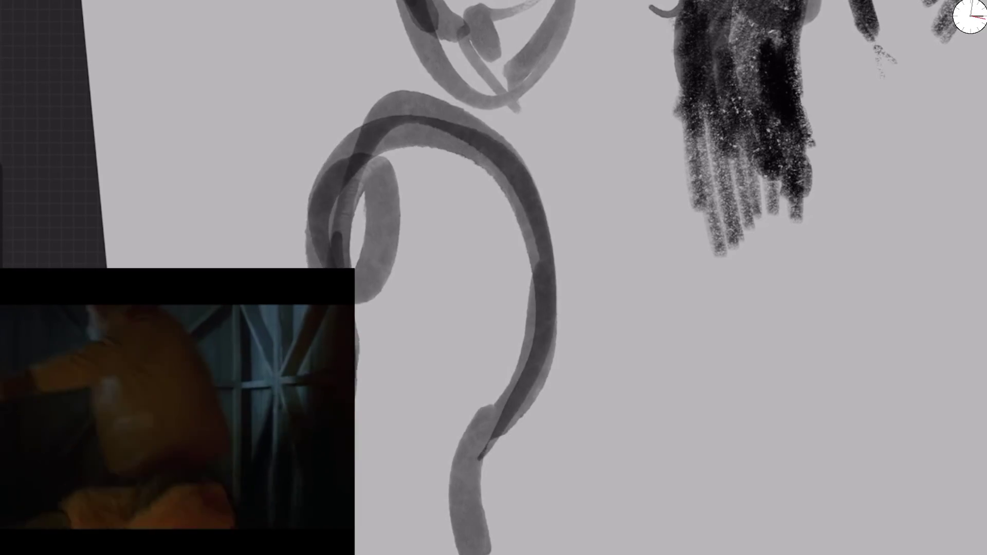
{"action": "left_click_drag", "start_coordinate": [358, 486], "coordinate": [417, 554]}
{"action": "left_click_drag", "start_coordinate": [489, 553], "coordinate": [487, 469]}
Step: Paint dark grey blobs and a small head shape inside the loop
{"action": "left_click_drag", "start_coordinate": [480, 273], "coordinate": [494, 303]}
{"action": "left_click_drag", "start_coordinate": [514, 247], "coordinate": [509, 308]}
{"action": "mouse_move", "coordinate": [489, 231]}
{"action": "left_mouse_down"}
{"action": "mouse_move", "coordinate": [481, 193]}
{"action": "mouse_move", "coordinate": [502, 246]}
{"action": "mouse_move", "coordinate": [403, 198]}
{"action": "mouse_move", "coordinate": [457, 242]}
{"action": "mouse_move", "coordinate": [391, 227]}
{"action": "left_mouse_up"}
{"action": "mouse_move", "coordinate": [509, 211]}
{"action": "left_mouse_down"}
{"action": "mouse_move", "coordinate": [529, 278]}
{"action": "mouse_move", "coordinate": [480, 309]}
{"action": "mouse_move", "coordinate": [520, 324]}
{"action": "mouse_move", "coordinate": [496, 355]}
{"action": "left_mouse_up"}
{"action": "mouse_move", "coordinate": [491, 339]}
{"action": "left_mouse_down"}
{"action": "mouse_move", "coordinate": [443, 360]}
{"action": "mouse_move", "coordinate": [496, 336]}
{"action": "mouse_move", "coordinate": [481, 445]}
{"action": "mouse_move", "coordinate": [545, 180]}
{"action": "mouse_move", "coordinate": [319, 237]}
{"action": "mouse_move", "coordinate": [291, 258]}
{"action": "left_mouse_up"}
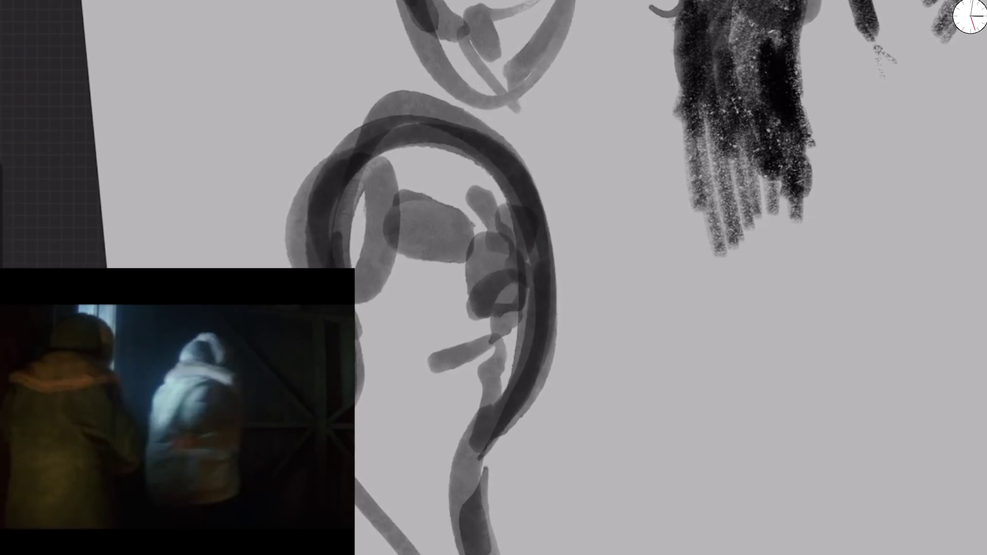
{"action": "left_click_drag", "start_coordinate": [445, 154], "coordinate": [317, 170]}
Step: Paint a leaf-shaped grey stroke enclosed by a large grey oval with an inner arc
{"action": "left_click_drag", "start_coordinate": [473, 542], "coordinate": [543, 173]}
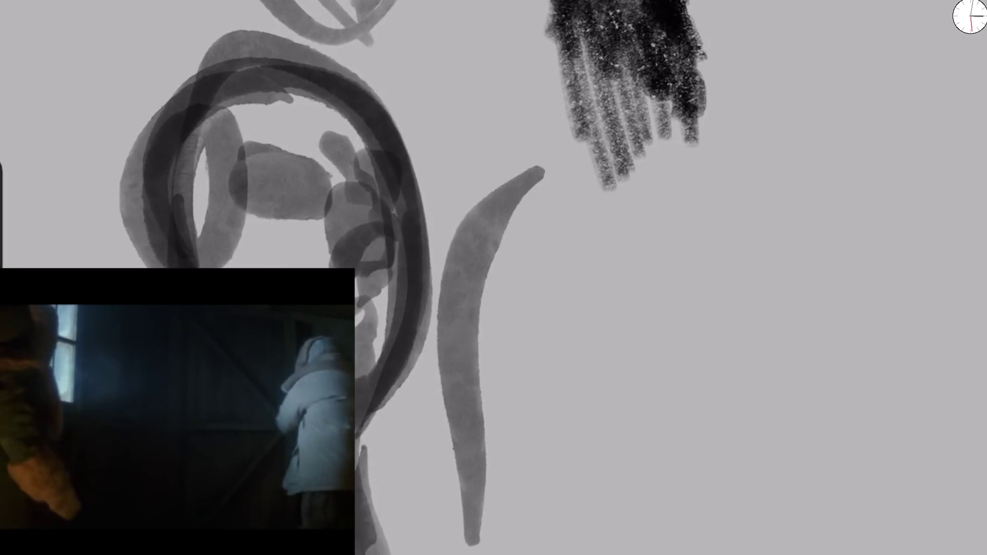
{"action": "left_click_drag", "start_coordinate": [475, 370], "coordinate": [720, 553]}
{"action": "left_click_drag", "start_coordinate": [465, 473], "coordinate": [411, 553]}
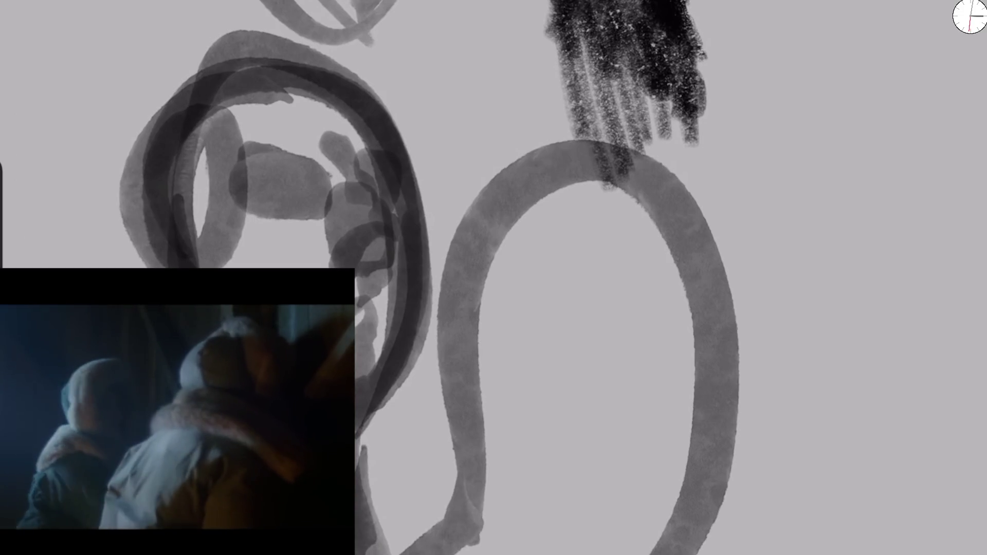
{"action": "mouse_move", "coordinate": [595, 285]}
{"action": "left_mouse_down"}
{"action": "mouse_move", "coordinate": [545, 263]}
{"action": "mouse_move", "coordinate": [663, 308]}
{"action": "mouse_move", "coordinate": [504, 277]}
{"action": "mouse_move", "coordinate": [699, 329]}
{"action": "mouse_move", "coordinate": [600, 288]}
{"action": "mouse_move", "coordinate": [638, 329]}
{"action": "mouse_move", "coordinate": [609, 391]}
{"action": "mouse_move", "coordinate": [652, 370]}
{"action": "left_mouse_up"}
Step: Dab dark blobs on either side of the leaf and dark marks around the nose
{"action": "mouse_move", "coordinate": [566, 270]}
{"action": "left_mouse_down"}
{"action": "mouse_move", "coordinate": [507, 288]}
{"action": "mouse_move", "coordinate": [586, 309]}
{"action": "left_mouse_up"}
{"action": "mouse_move", "coordinate": [637, 306]}
{"action": "left_mouse_down"}
{"action": "mouse_move", "coordinate": [646, 291]}
{"action": "mouse_move", "coordinate": [705, 298]}
{"action": "mouse_move", "coordinate": [646, 344]}
{"action": "left_mouse_up"}
{"action": "left_click_drag", "start_coordinate": [602, 366], "coordinate": [633, 387]}
{"action": "left_click_drag", "start_coordinate": [615, 342], "coordinate": [638, 399]}
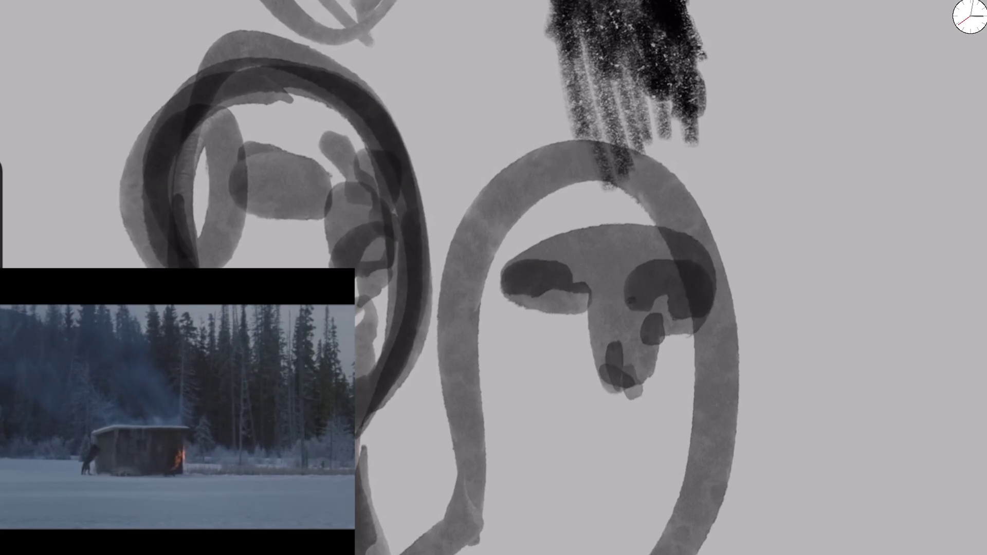
{"action": "scroll", "coordinate": [669, 277], "scroll_direction": "down", "scroll_amount": 5}
{"action": "scroll", "coordinate": [668, 308], "scroll_direction": "up", "scroll_amount": 5}
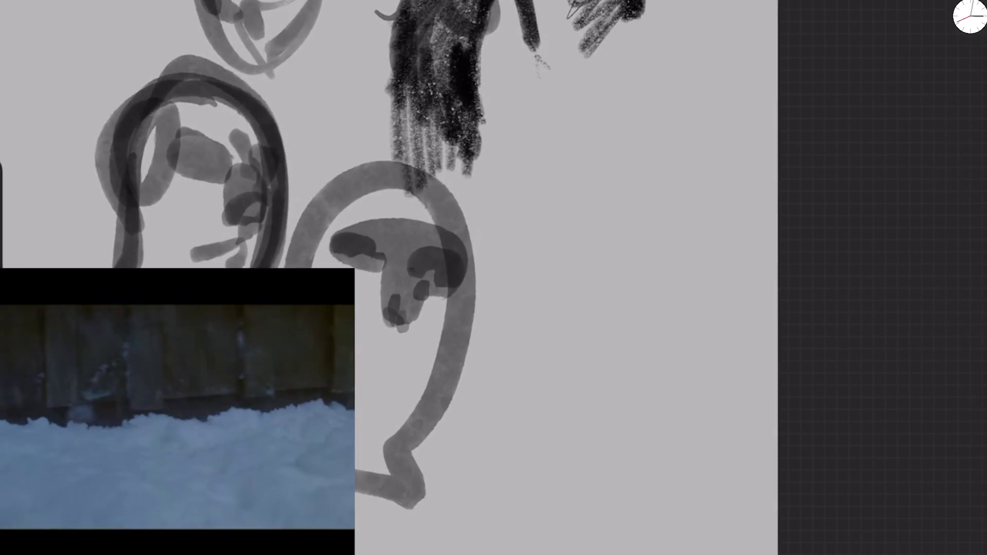
Step: Clear everything from Layer 1 via its layer options, then paint a grey hook stroke mid-canvas
{"action": "left_click", "coordinate": [969, 15]}
{"action": "mouse_move", "coordinate": [875, 30]}
{"action": "left_mouse_down"}
{"action": "mouse_move", "coordinate": [746, 30]}
{"action": "mouse_move", "coordinate": [900, 29]}
{"action": "left_mouse_up"}
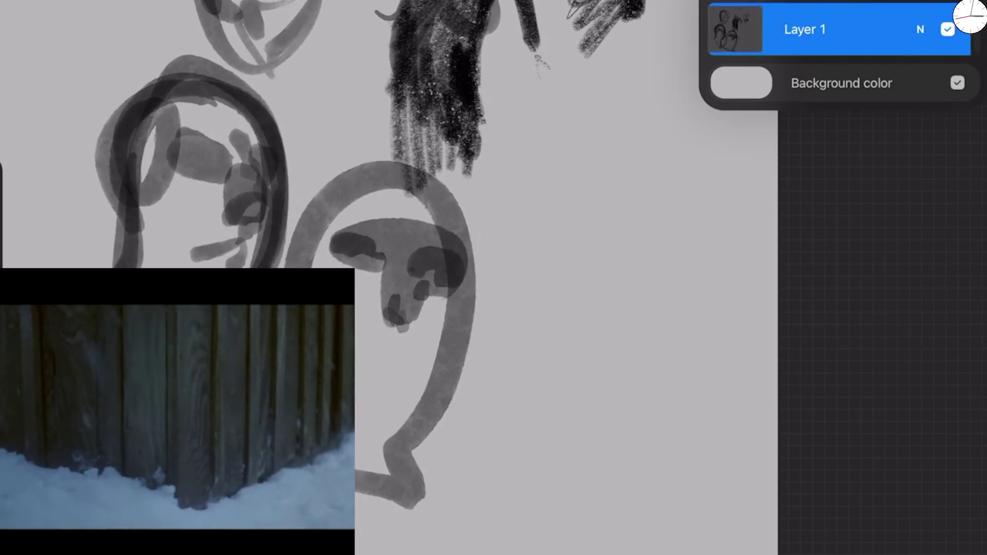
{"action": "left_click", "coordinate": [736, 30]}
{"action": "left_click", "coordinate": [591, 91]}
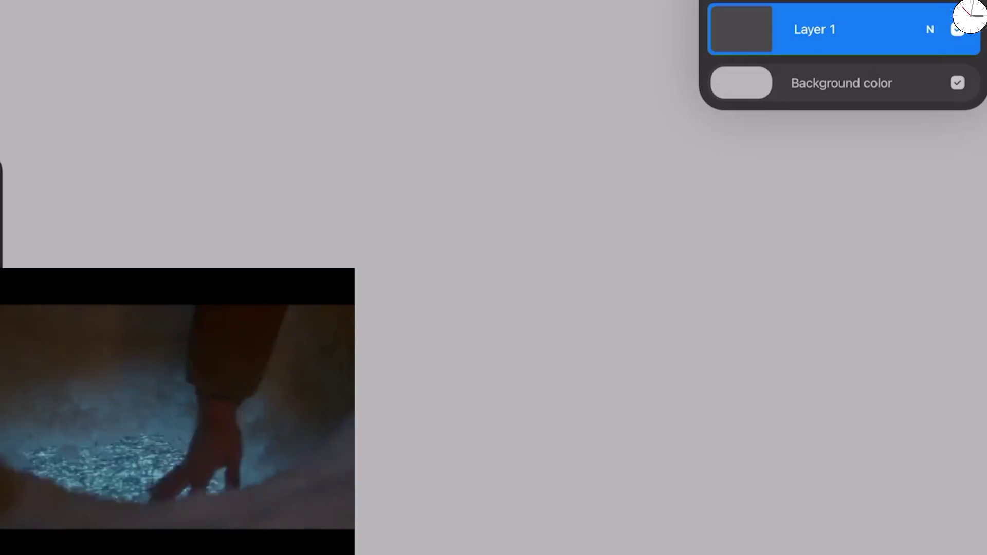
{"action": "left_click", "coordinate": [442, 227]}
{"action": "left_click_drag", "start_coordinate": [442, 226], "coordinate": [478, 280]}
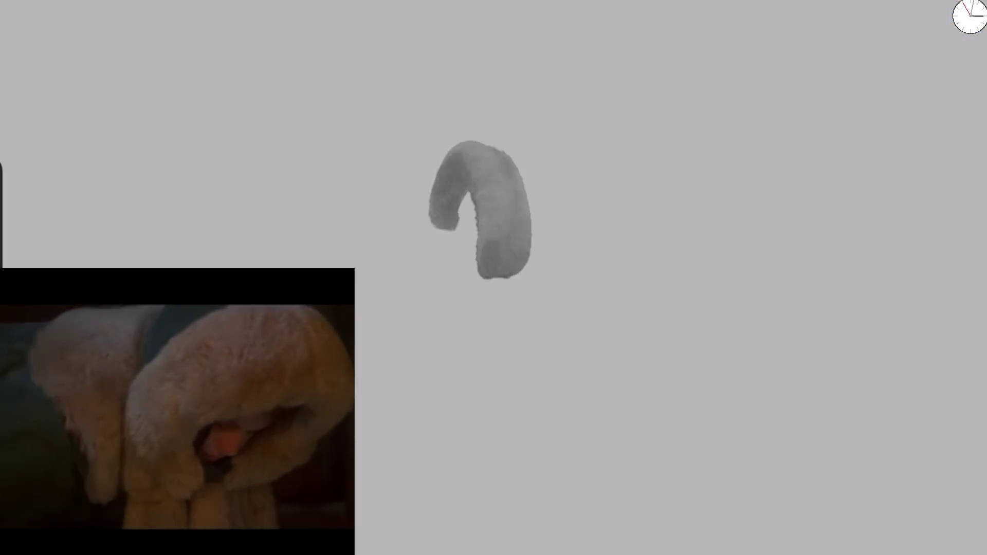
Step: Undo the hook and paint new rising and curving arc strokes
{"action": "left_click_drag", "start_coordinate": [496, 155], "coordinate": [484, 286]}
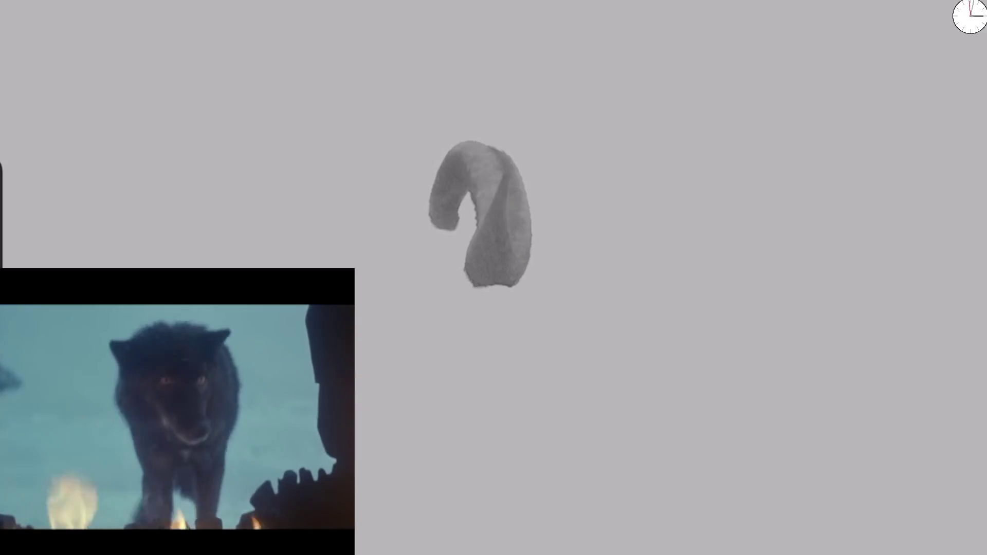
{"action": "key", "text": "Delete"}
{"action": "mouse_move", "coordinate": [384, 285]}
{"action": "left_mouse_down"}
{"action": "mouse_move", "coordinate": [389, 198]}
{"action": "mouse_move", "coordinate": [422, 157]}
{"action": "mouse_move", "coordinate": [447, 152]}
{"action": "left_mouse_up"}
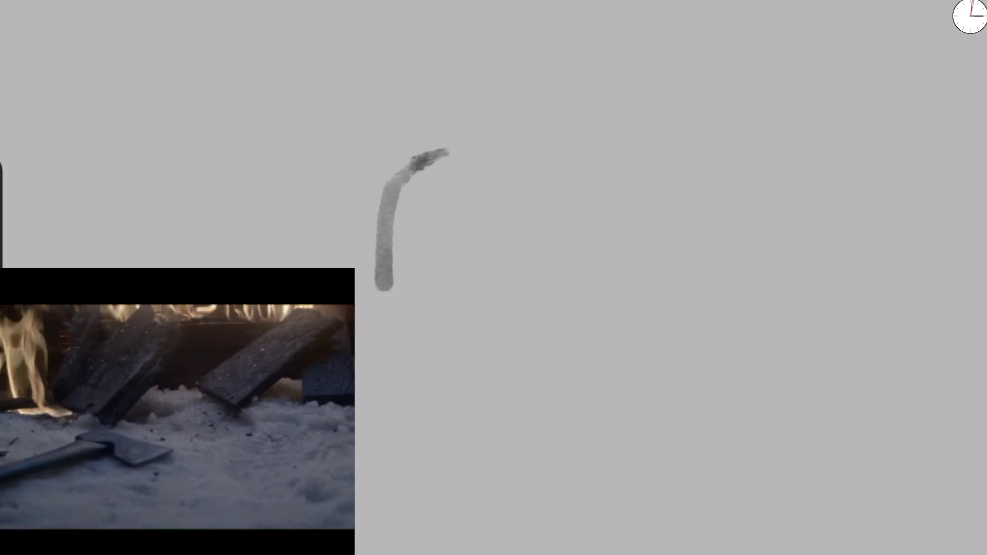
{"action": "mouse_move", "coordinate": [390, 301]}
{"action": "left_mouse_down"}
{"action": "mouse_move", "coordinate": [445, 147]}
{"action": "mouse_move", "coordinate": [520, 229]}
{"action": "left_mouse_up"}
{"action": "mouse_move", "coordinate": [394, 224]}
{"action": "left_mouse_down"}
{"action": "mouse_move", "coordinate": [409, 335]}
{"action": "mouse_move", "coordinate": [448, 375]}
{"action": "mouse_move", "coordinate": [395, 297]}
{"action": "mouse_move", "coordinate": [377, 288]}
{"action": "left_mouse_up"}
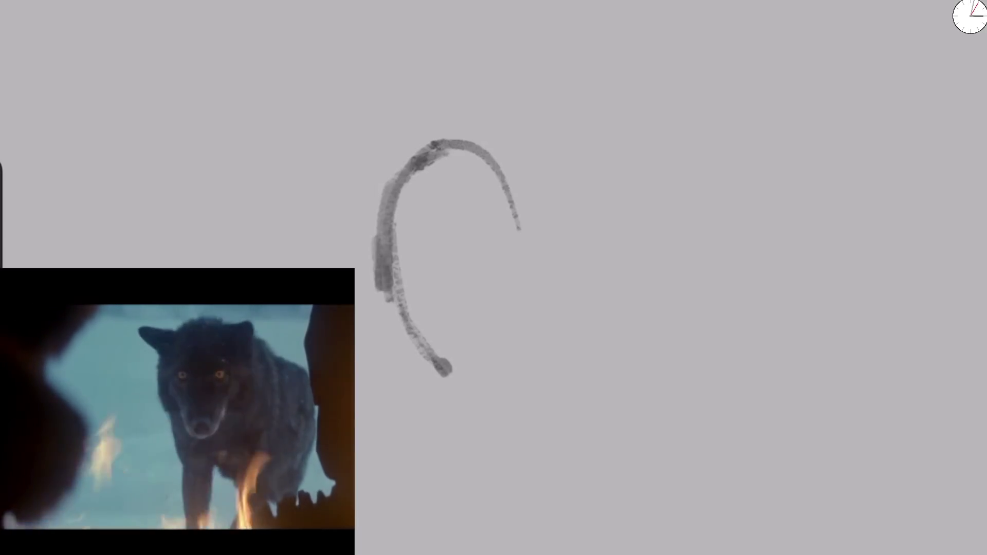
Step: Undo the extra strokes, keeping the arc, and brush a rough rectangle around it
{"action": "key", "text": "ctrl+z"}
{"action": "key", "text": "ctrl+z"}
{"action": "key", "text": "ctrl+z"}
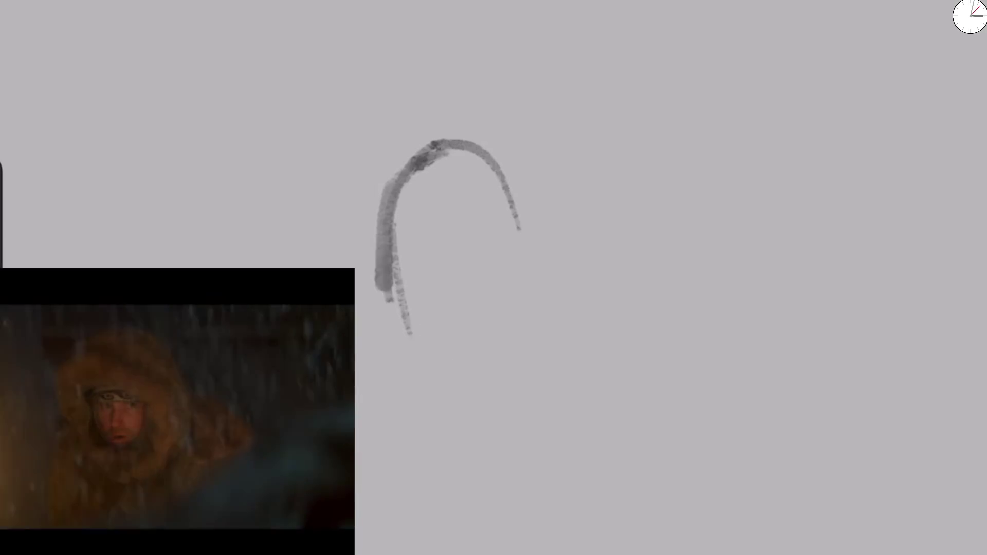
{"action": "mouse_move", "coordinate": [405, 422]}
{"action": "left_mouse_down"}
{"action": "mouse_move", "coordinate": [530, 3]}
{"action": "mouse_move", "coordinate": [810, 539]}
{"action": "left_mouse_up"}
{"action": "left_click_drag", "start_coordinate": [409, 500], "coordinate": [815, 553]}
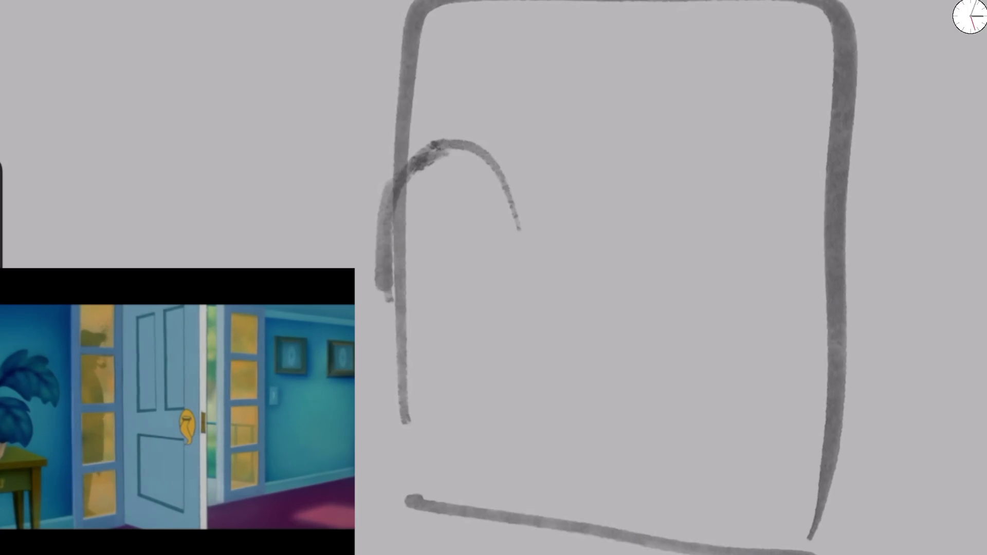
Step: Zoom in and extend the arc's right end downward with a thicker teardrop-shaped stroke
{"action": "scroll", "coordinate": [588, 270], "scroll_direction": "up", "scroll_amount": 2}
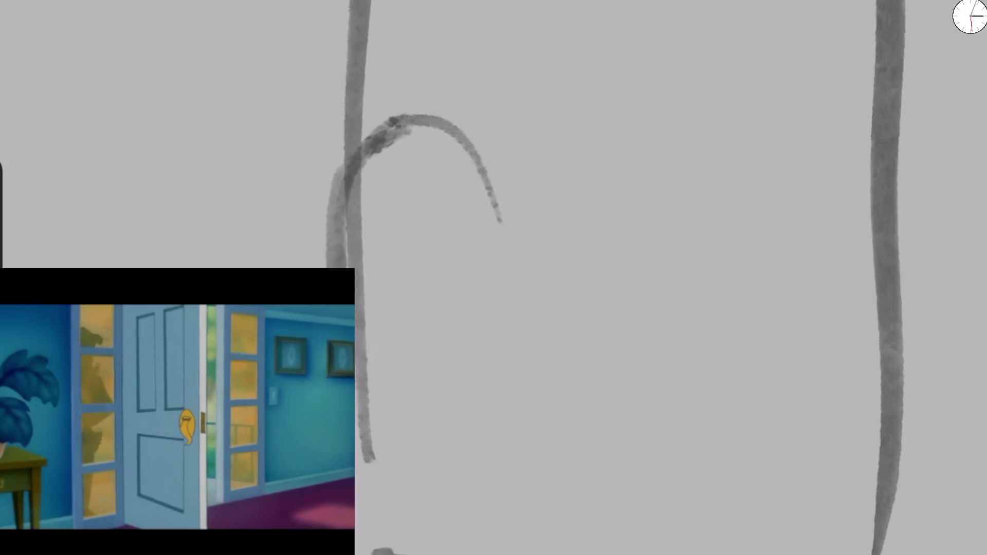
{"action": "left_click_drag", "start_coordinate": [496, 196], "coordinate": [505, 309]}
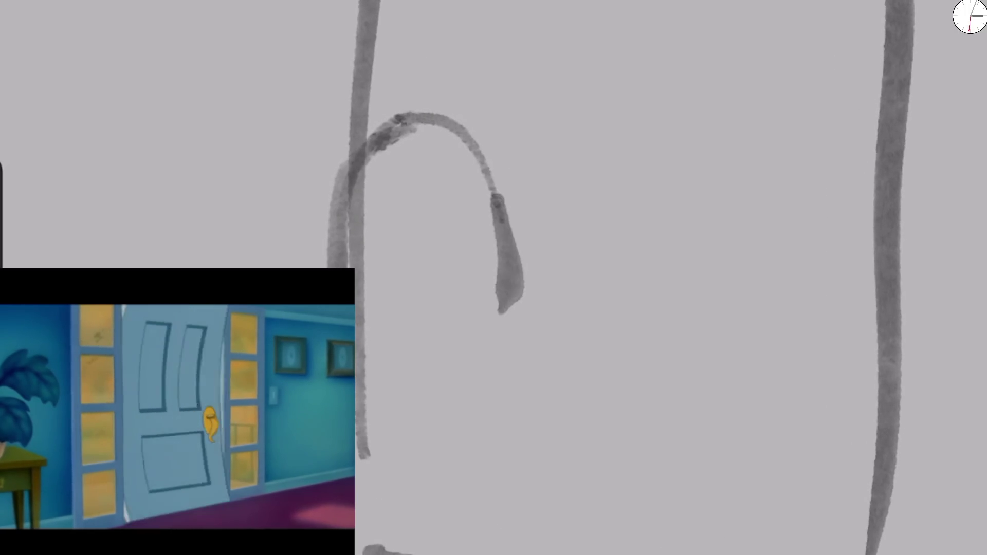
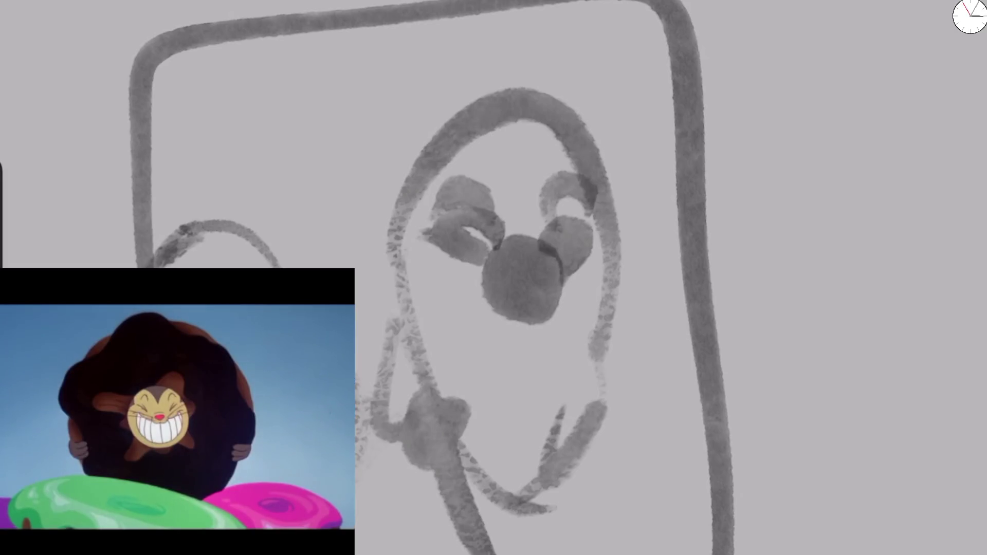
Step: Draw and darken the mouth and paint the lower lip, enlarging the brush about 8%
{"action": "mouse_move", "coordinate": [468, 265]}
{"action": "left_mouse_down"}
{"action": "mouse_move", "coordinate": [504, 258]}
{"action": "mouse_move", "coordinate": [543, 268]}
{"action": "left_mouse_up"}
{"action": "left_click_drag", "start_coordinate": [1, 229], "coordinate": [2, 221]}
{"action": "mouse_move", "coordinate": [451, 256]}
{"action": "left_mouse_down"}
{"action": "mouse_move", "coordinate": [476, 249]}
{"action": "mouse_move", "coordinate": [482, 260]}
{"action": "mouse_move", "coordinate": [550, 271]}
{"action": "left_mouse_up"}
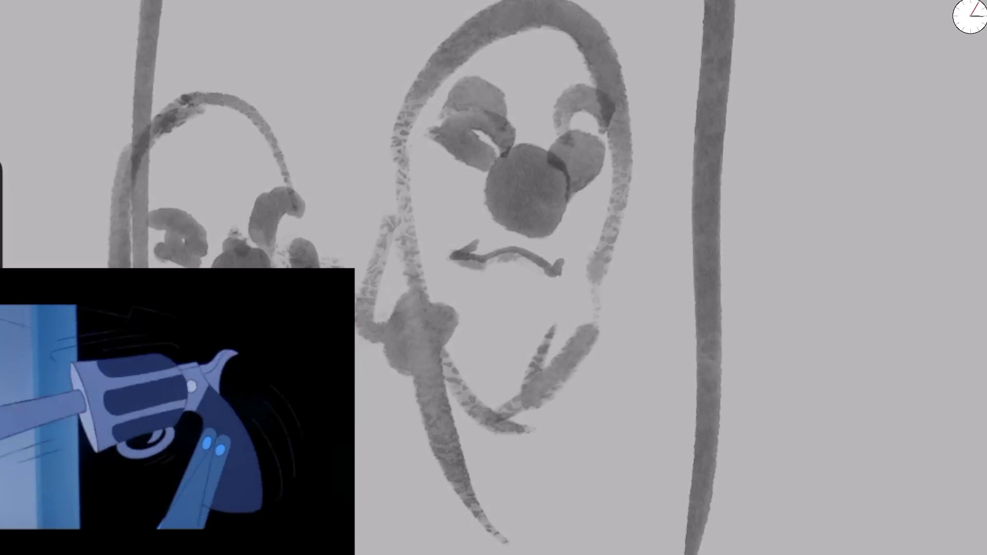
{"action": "mouse_move", "coordinate": [478, 254]}
{"action": "left_mouse_down"}
{"action": "mouse_move", "coordinate": [560, 271]}
{"action": "mouse_move", "coordinate": [535, 240]}
{"action": "left_mouse_up"}
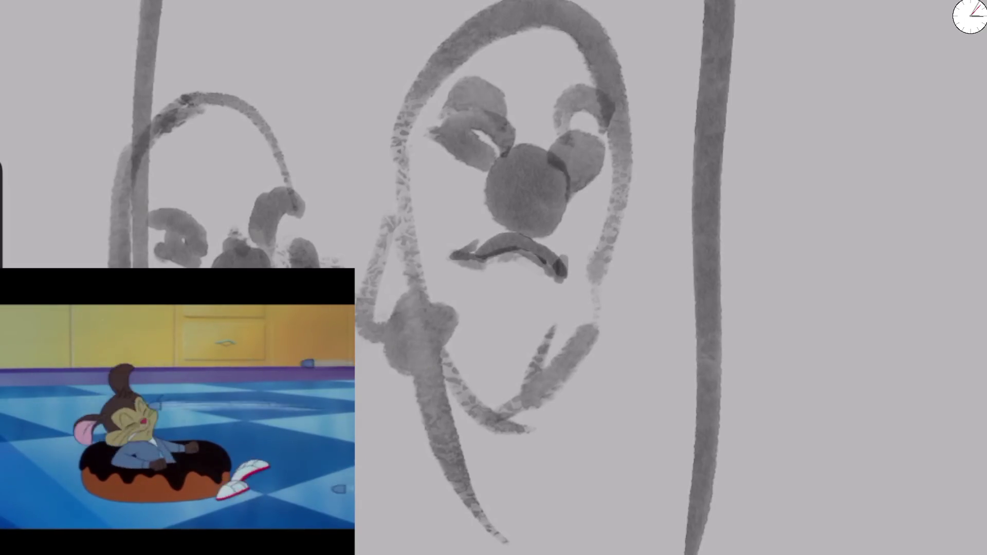
{"action": "mouse_move", "coordinate": [486, 272]}
{"action": "left_mouse_down"}
{"action": "mouse_move", "coordinate": [555, 280]}
{"action": "mouse_move", "coordinate": [545, 298]}
{"action": "left_mouse_up"}
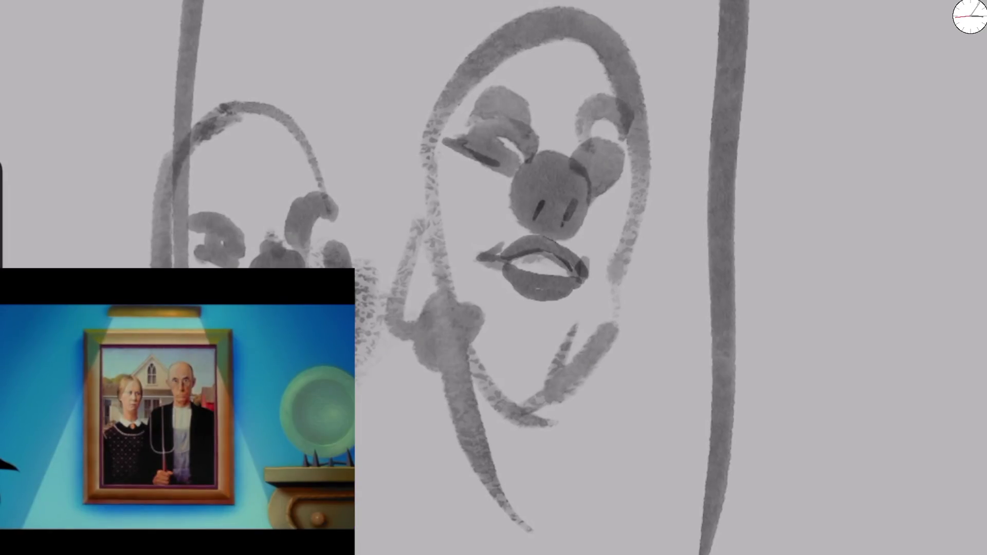
Step: Add dark eyelids, outline the nose and lower lip, and stroke long hair down the face's right side
{"action": "left_click_drag", "start_coordinate": [498, 134], "coordinate": [529, 149]}
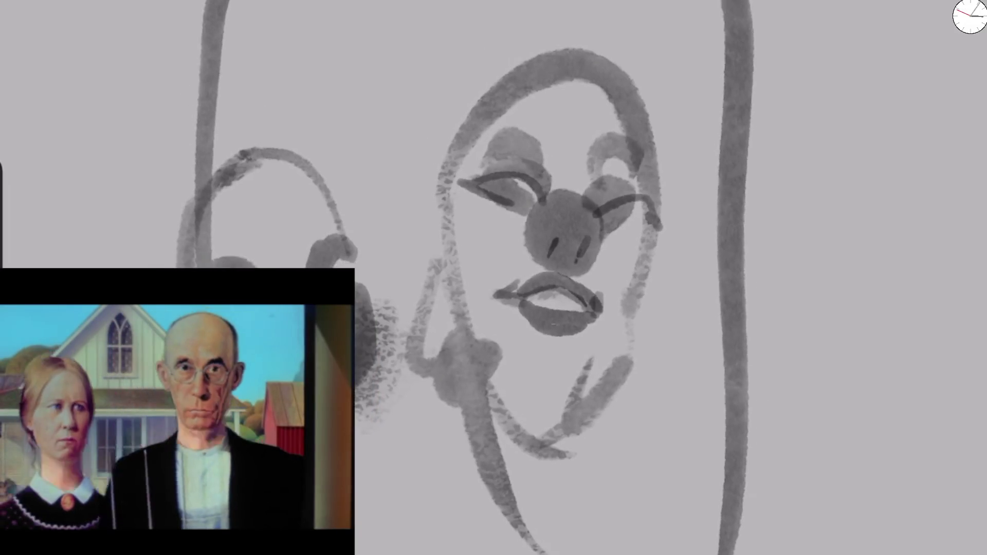
{"action": "left_click_drag", "start_coordinate": [589, 208], "coordinate": [643, 205]}
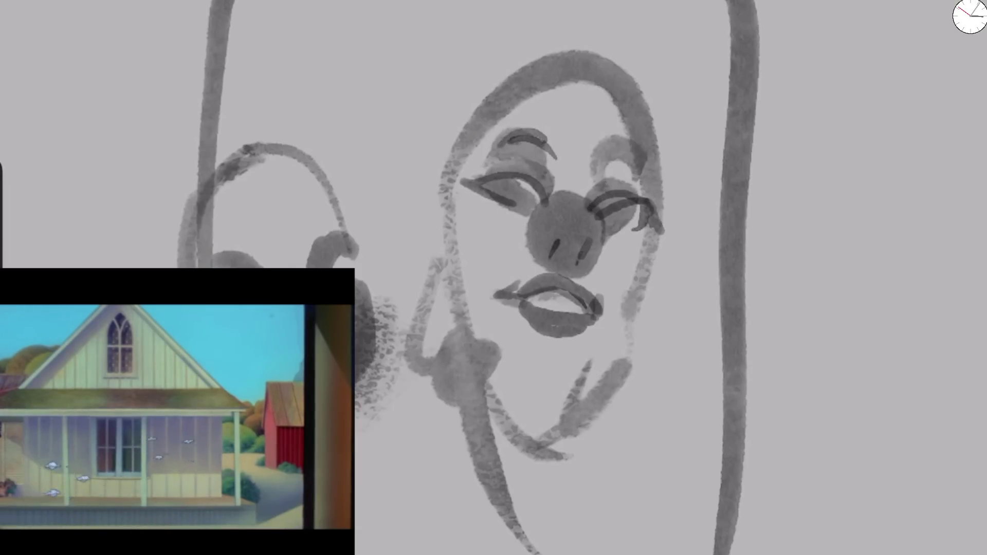
{"action": "left_click_drag", "start_coordinate": [569, 64], "coordinate": [586, 366]}
{"action": "left_click_drag", "start_coordinate": [532, 249], "coordinate": [602, 221]}
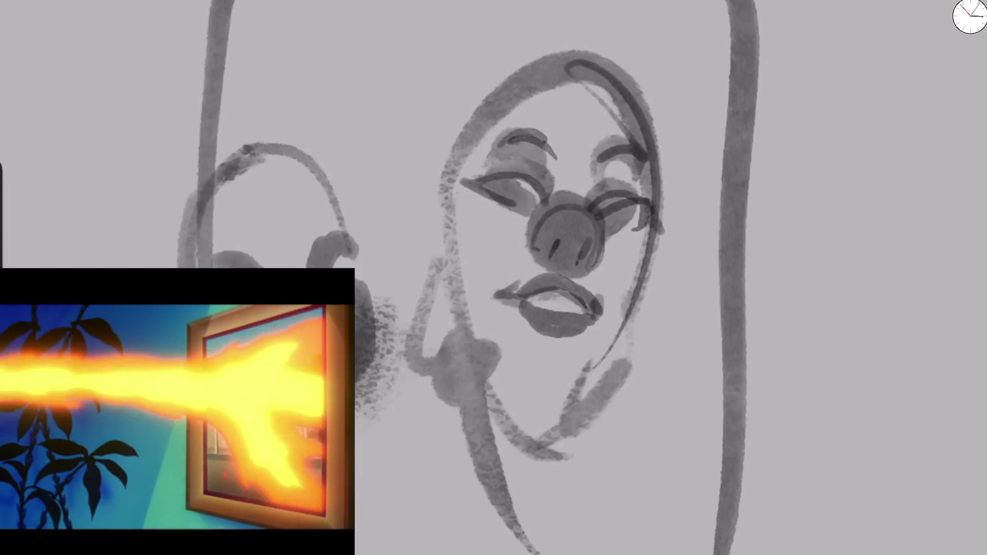
{"action": "left_click_drag", "start_coordinate": [509, 301], "coordinate": [584, 336]}
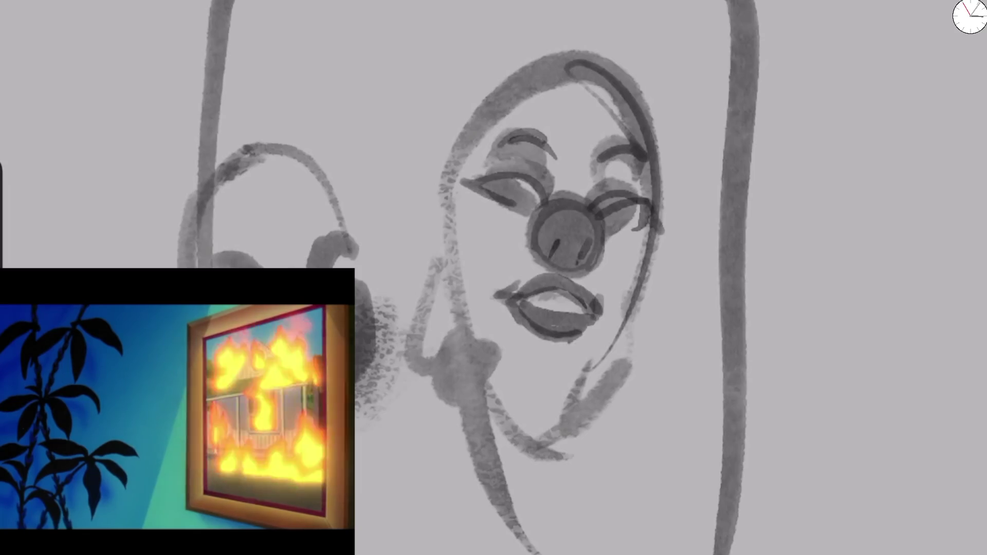
{"action": "left_click_drag", "start_coordinate": [610, 280], "coordinate": [535, 432]}
{"action": "left_click_drag", "start_coordinate": [576, 77], "coordinate": [599, 306]}
{"action": "mouse_move", "coordinate": [573, 74]}
{"action": "left_mouse_down"}
{"action": "mouse_move", "coordinate": [622, 203]}
{"action": "mouse_move", "coordinate": [563, 408]}
{"action": "left_mouse_up"}
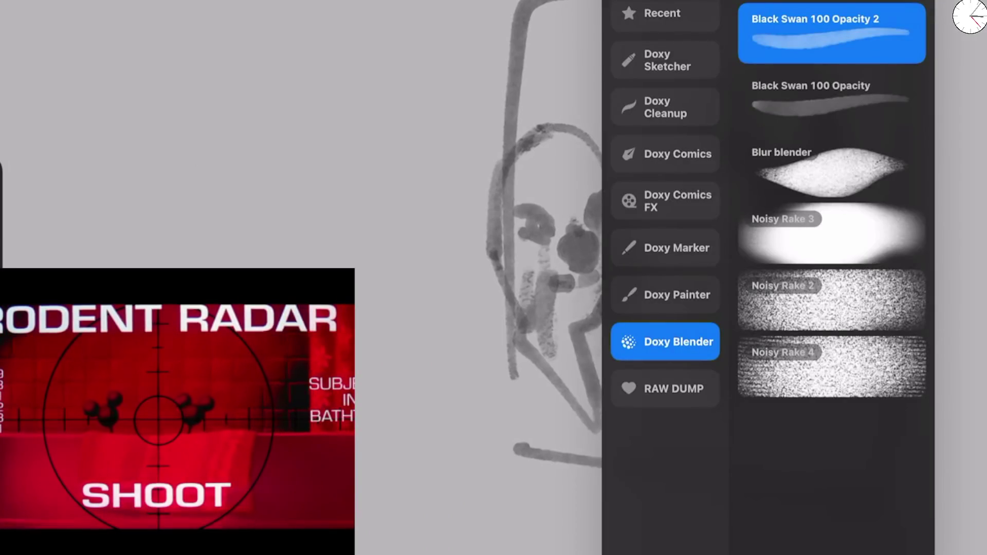
Step: Choose a sketching brush from the Doxy Sketcher set in the brush library
{"action": "left_click", "coordinate": [677, 295]}
{"action": "left_click", "coordinate": [677, 248]}
{"action": "left_click", "coordinate": [668, 60]}
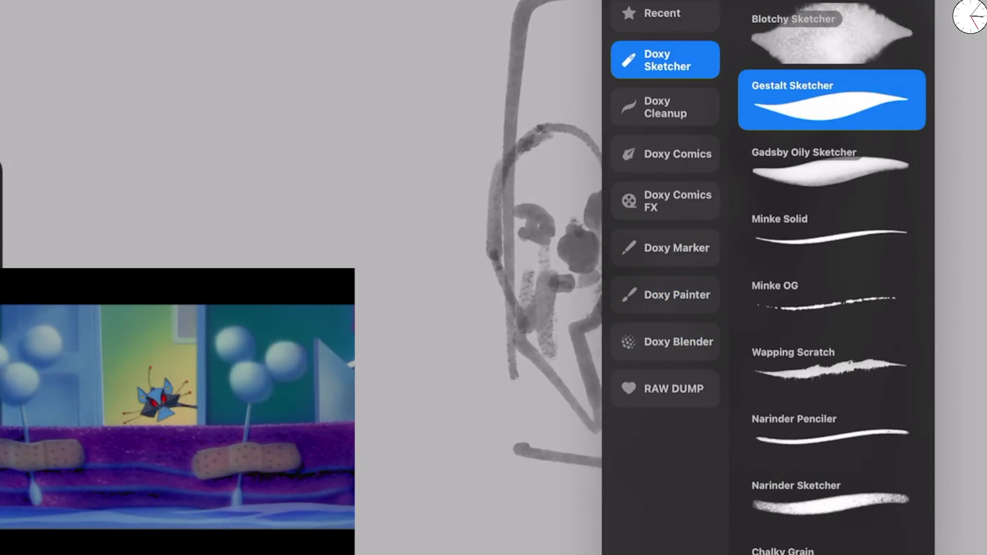
{"action": "left_click", "coordinate": [463, 232]}
Step: Set the canvas background colour to white
{"action": "left_click", "coordinate": [970, 17]}
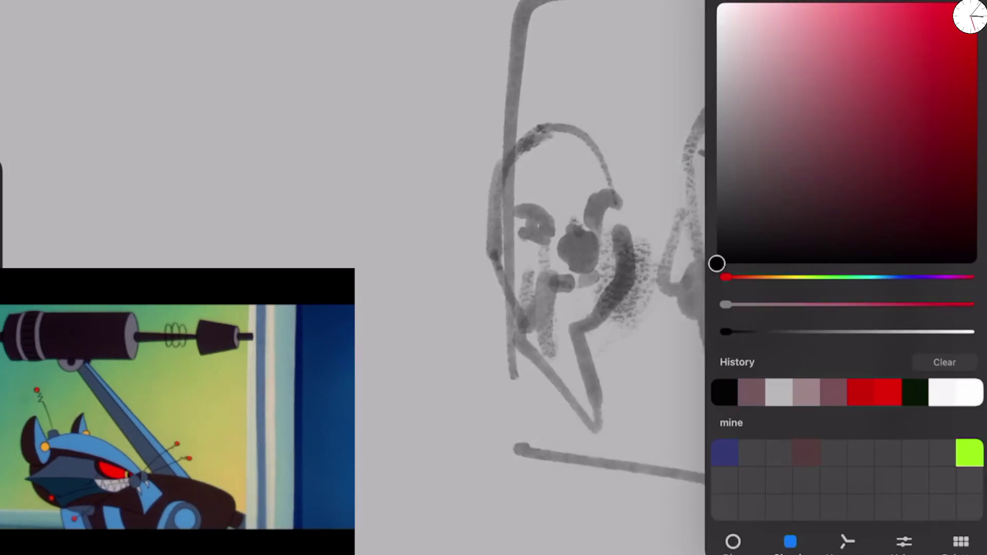
{"action": "left_click", "coordinate": [941, 15]}
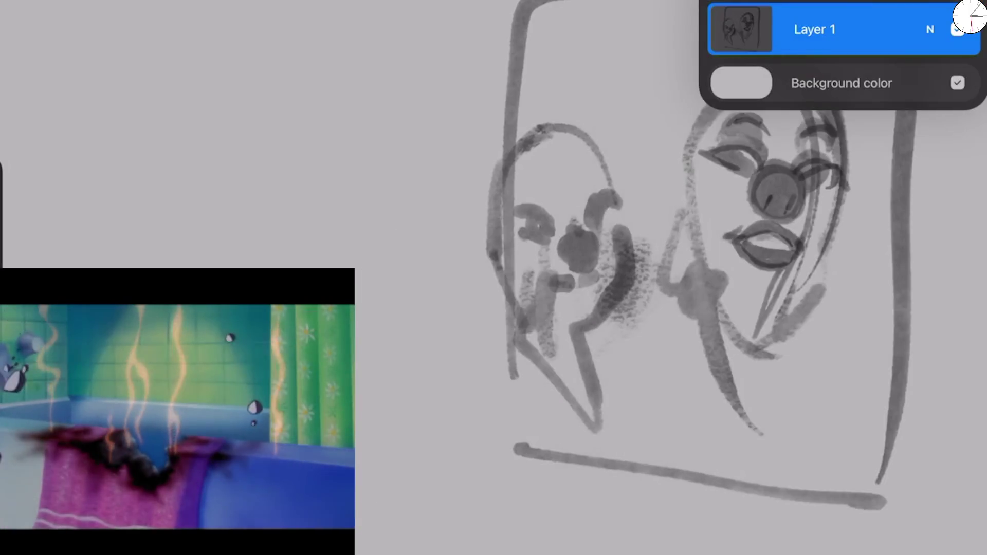
{"action": "left_click", "coordinate": [970, 17]}
{"action": "left_click", "coordinate": [733, 494]}
{"action": "left_click_drag", "start_coordinate": [778, 126], "coordinate": [787, 93]}
{"action": "left_click", "coordinate": [463, 154]}
Step: Undo a red test stroke and draw a pink stroke up, across and down
{"action": "mouse_move", "coordinate": [149, 262]}
{"action": "left_mouse_down"}
{"action": "mouse_move", "coordinate": [384, 318]}
{"action": "mouse_move", "coordinate": [366, 443]}
{"action": "left_mouse_up"}
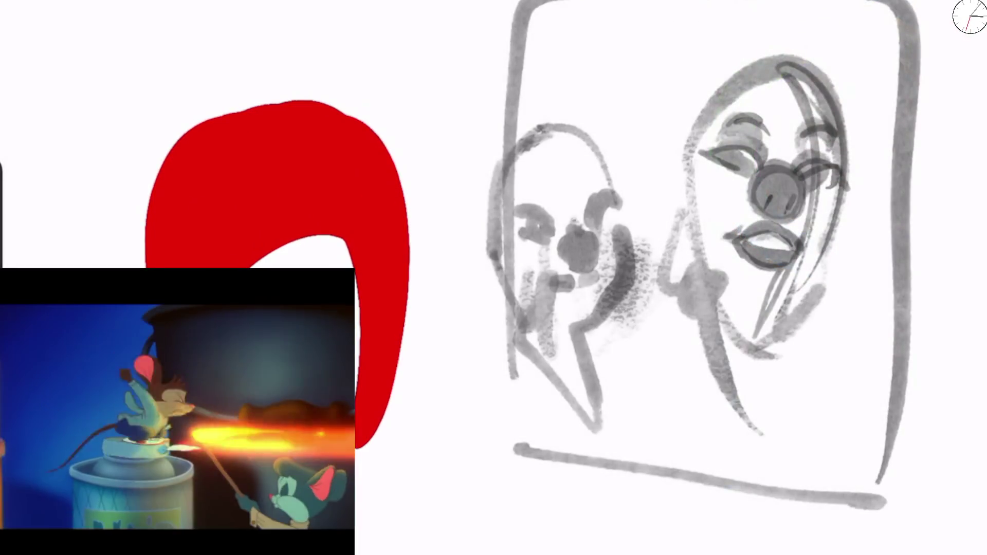
{"action": "scroll", "coordinate": [494, 278], "scroll_direction": "left", "scroll_amount": 5}
{"action": "key", "text": "ctrl+z"}
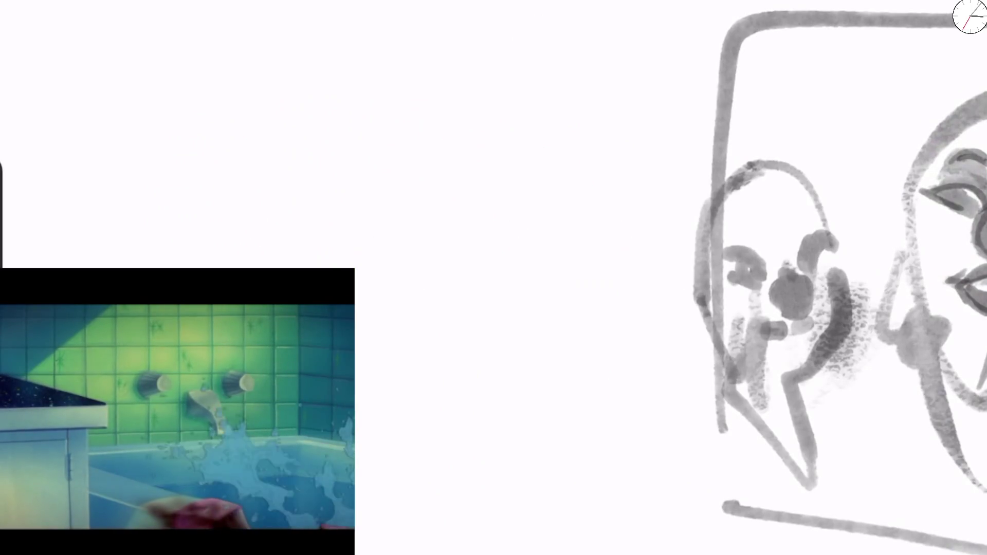
{"action": "mouse_move", "coordinate": [162, 266]}
{"action": "left_mouse_down"}
{"action": "mouse_move", "coordinate": [226, 124]}
{"action": "mouse_move", "coordinate": [635, 257]}
{"action": "mouse_move", "coordinate": [612, 540]}
{"action": "left_mouse_up"}
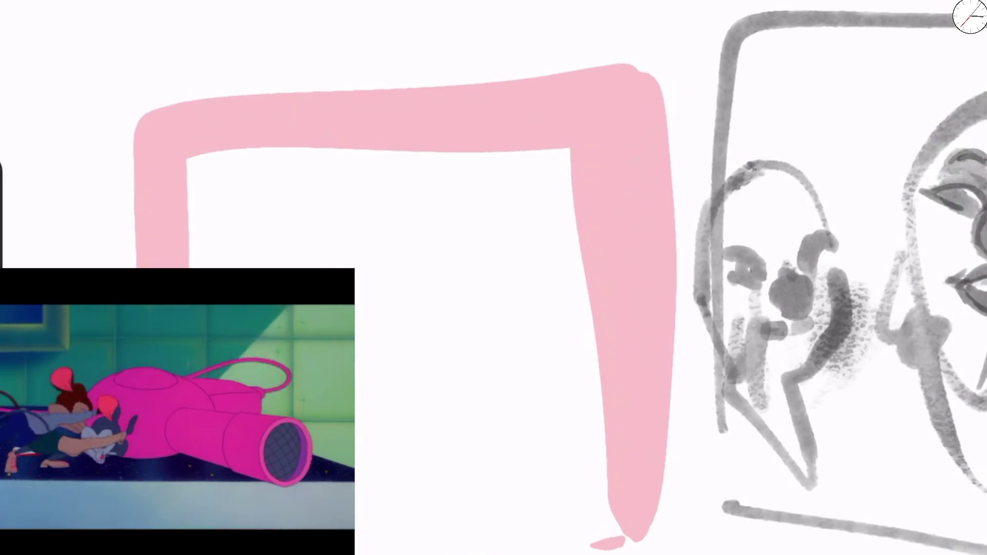
Step: At 37% brush size, draw pink top bars, vertical legs, two arches, a diagonal and a bracket
{"action": "left_click", "coordinate": [1, 211]}
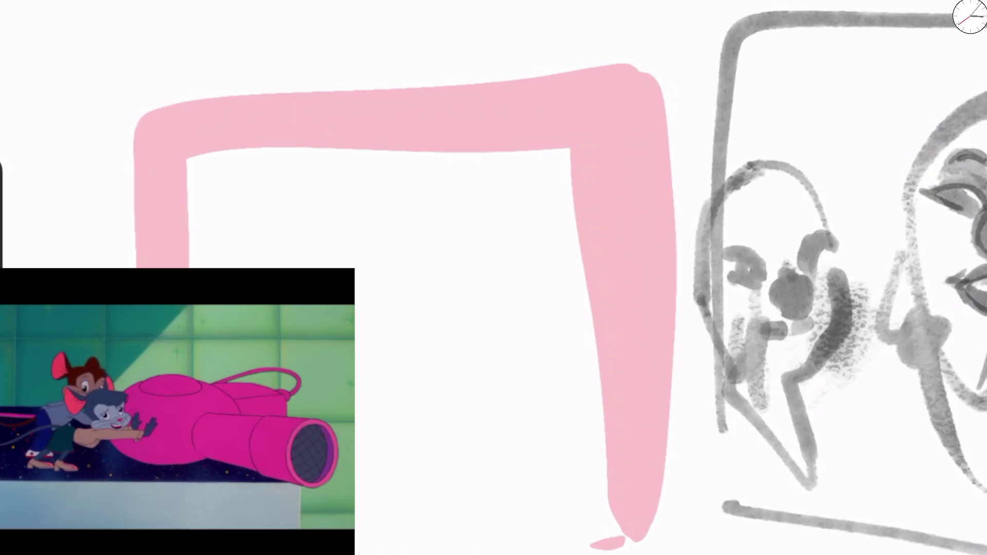
{"action": "mouse_move", "coordinate": [172, 267]}
{"action": "left_mouse_down"}
{"action": "mouse_move", "coordinate": [530, 93]}
{"action": "mouse_move", "coordinate": [745, 96]}
{"action": "left_mouse_up"}
{"action": "mouse_move", "coordinate": [360, 331]}
{"action": "left_mouse_down"}
{"action": "mouse_move", "coordinate": [524, 339]}
{"action": "mouse_move", "coordinate": [510, 498]}
{"action": "left_mouse_up"}
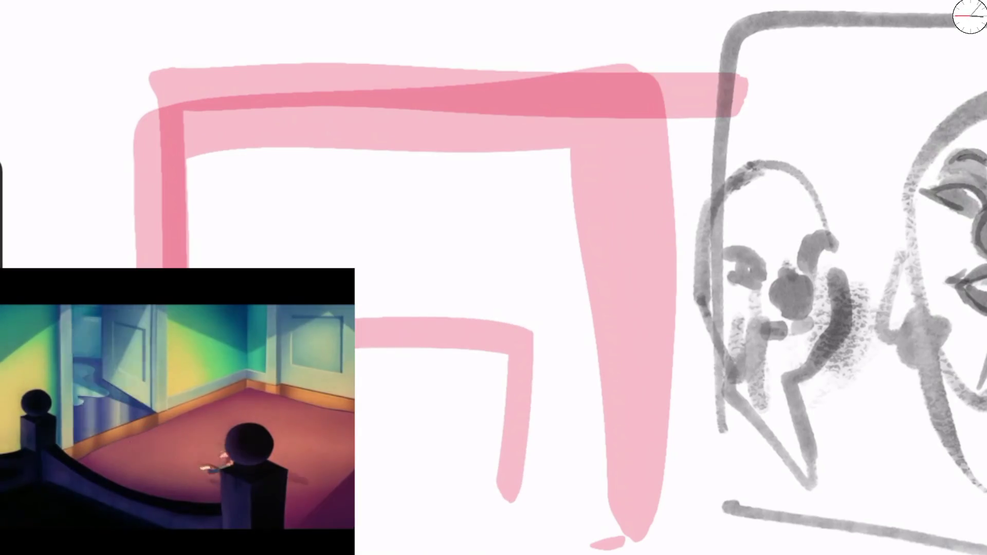
{"action": "left_click_drag", "start_coordinate": [544, 396], "coordinate": [513, 554]}
{"action": "mouse_move", "coordinate": [165, 264]}
{"action": "left_mouse_down"}
{"action": "mouse_move", "coordinate": [227, 208]}
{"action": "mouse_move", "coordinate": [412, 432]}
{"action": "left_mouse_up"}
{"action": "mouse_move", "coordinate": [409, 486]}
{"action": "left_mouse_down"}
{"action": "mouse_move", "coordinate": [396, 268]}
{"action": "mouse_move", "coordinate": [520, 483]}
{"action": "left_mouse_up"}
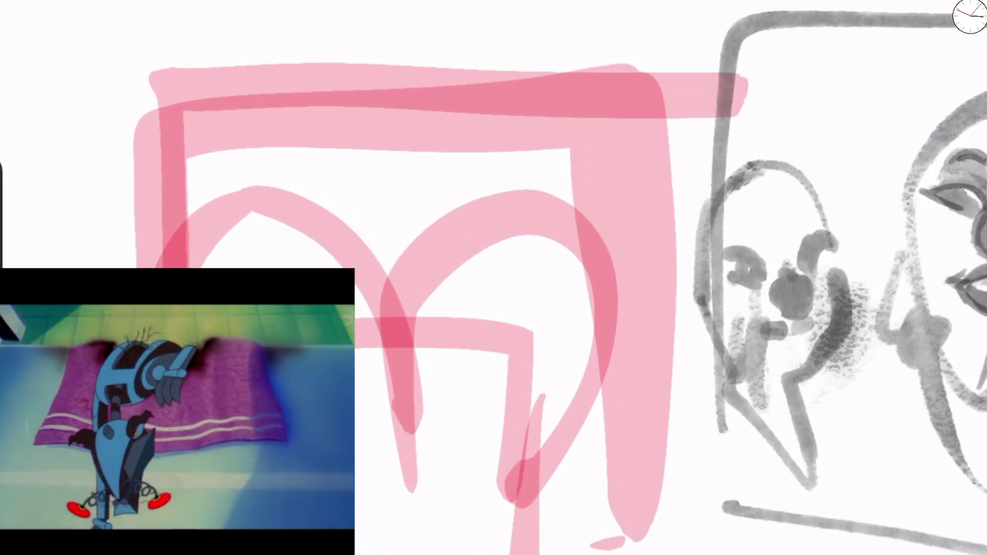
{"action": "left_click_drag", "start_coordinate": [358, 290], "coordinate": [450, 404]}
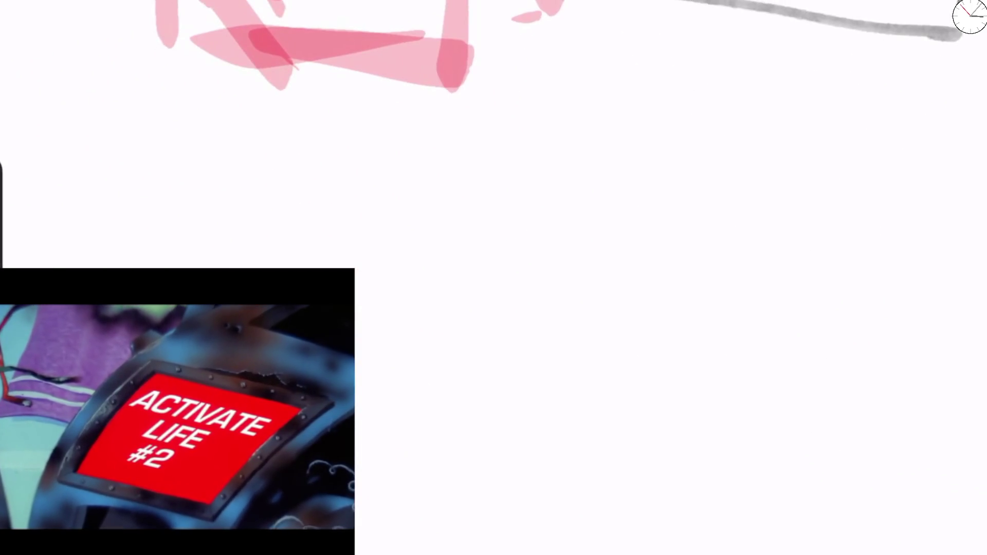
{"action": "mouse_move", "coordinate": [356, 344]}
{"action": "left_mouse_down"}
{"action": "mouse_move", "coordinate": [465, 357]}
{"action": "mouse_move", "coordinate": [461, 543]}
{"action": "mouse_move", "coordinate": [356, 546]}
{"action": "left_mouse_up"}
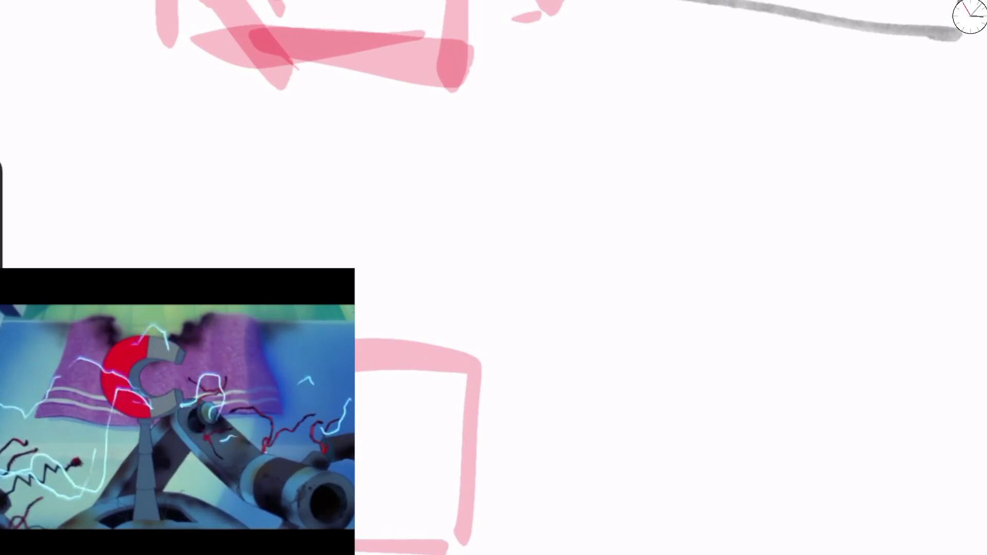
Step: Block in the chair with pink bars, arches and a vertical line, plus the figure's head loop and limbs
{"action": "left_click_drag", "start_coordinate": [357, 353], "coordinate": [442, 512]}
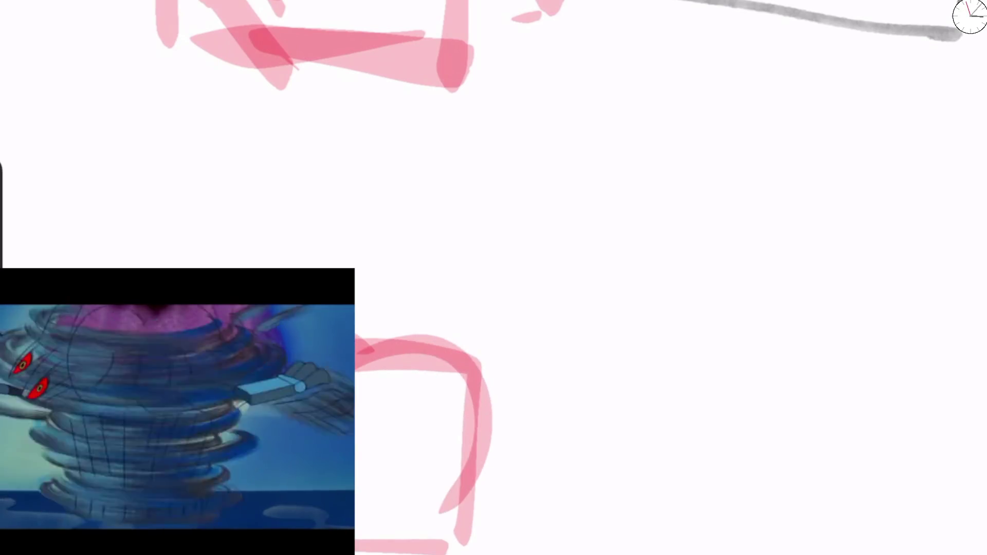
{"action": "mouse_move", "coordinate": [356, 321]}
{"action": "left_mouse_down"}
{"action": "mouse_move", "coordinate": [472, 316]}
{"action": "mouse_move", "coordinate": [568, 391]}
{"action": "left_mouse_up"}
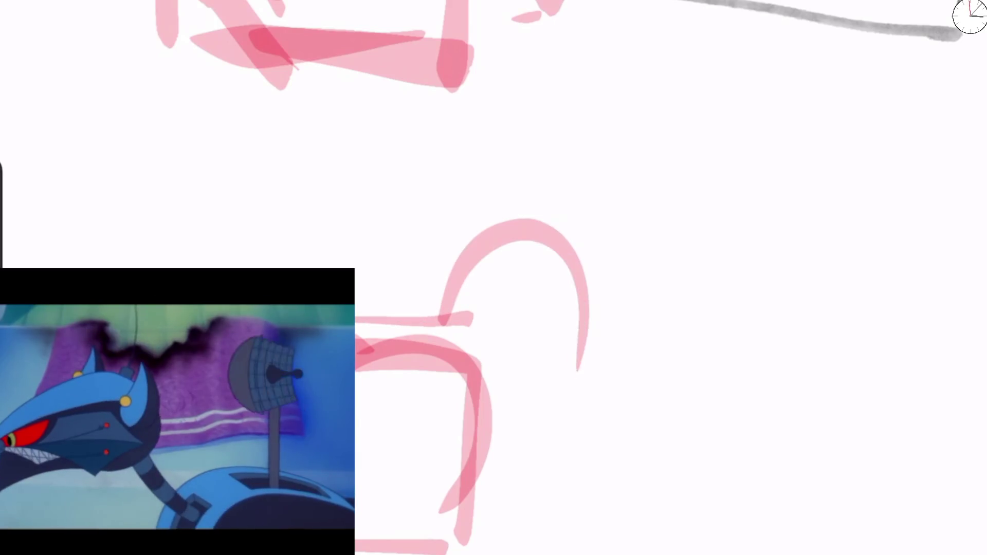
{"action": "mouse_move", "coordinate": [502, 328]}
{"action": "left_mouse_down"}
{"action": "mouse_move", "coordinate": [526, 548]}
{"action": "mouse_move", "coordinate": [517, 409]}
{"action": "left_mouse_up"}
{"action": "mouse_move", "coordinate": [549, 211]}
{"action": "left_mouse_down"}
{"action": "mouse_move", "coordinate": [623, 237]}
{"action": "mouse_move", "coordinate": [561, 414]}
{"action": "left_mouse_up"}
{"action": "mouse_move", "coordinate": [476, 278]}
{"action": "left_mouse_down"}
{"action": "mouse_move", "coordinate": [571, 211]}
{"action": "mouse_move", "coordinate": [597, 88]}
{"action": "mouse_move", "coordinate": [625, 189]}
{"action": "left_mouse_up"}
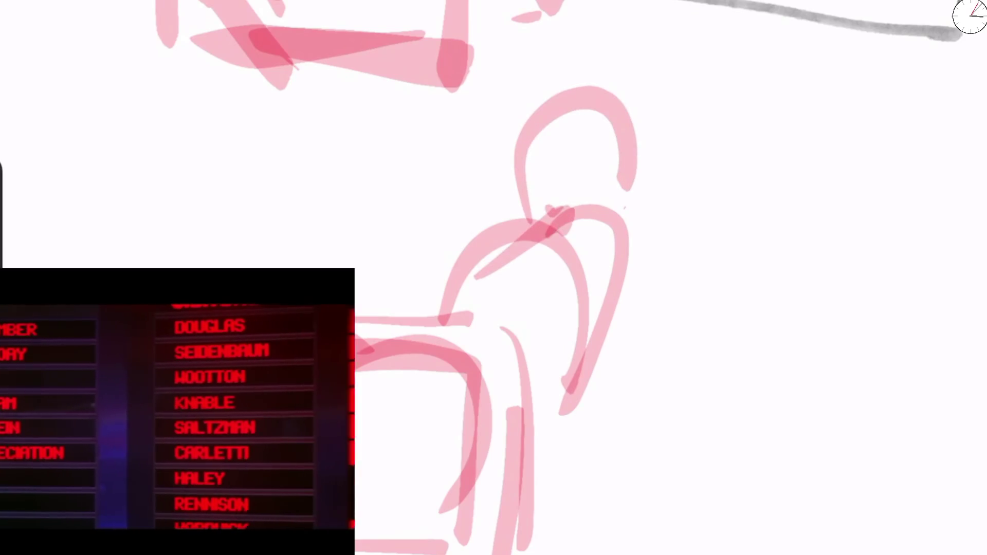
{"action": "left_click_drag", "start_coordinate": [548, 211], "coordinate": [586, 304]}
{"action": "mouse_move", "coordinate": [612, 239]}
{"action": "left_mouse_down"}
{"action": "mouse_move", "coordinate": [687, 412]}
{"action": "mouse_move", "coordinate": [638, 196]}
{"action": "left_mouse_up"}
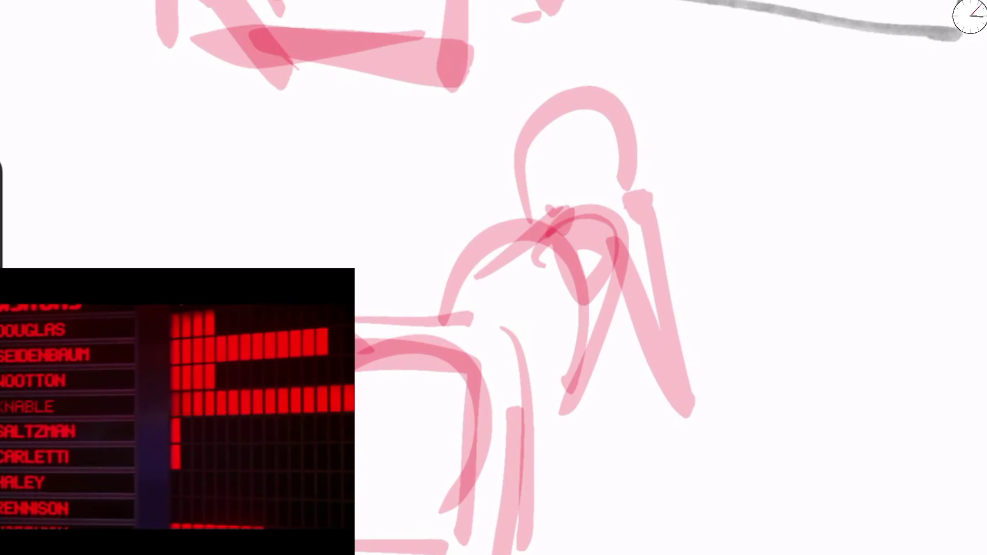
{"action": "left_click_drag", "start_coordinate": [617, 280], "coordinate": [511, 419]}
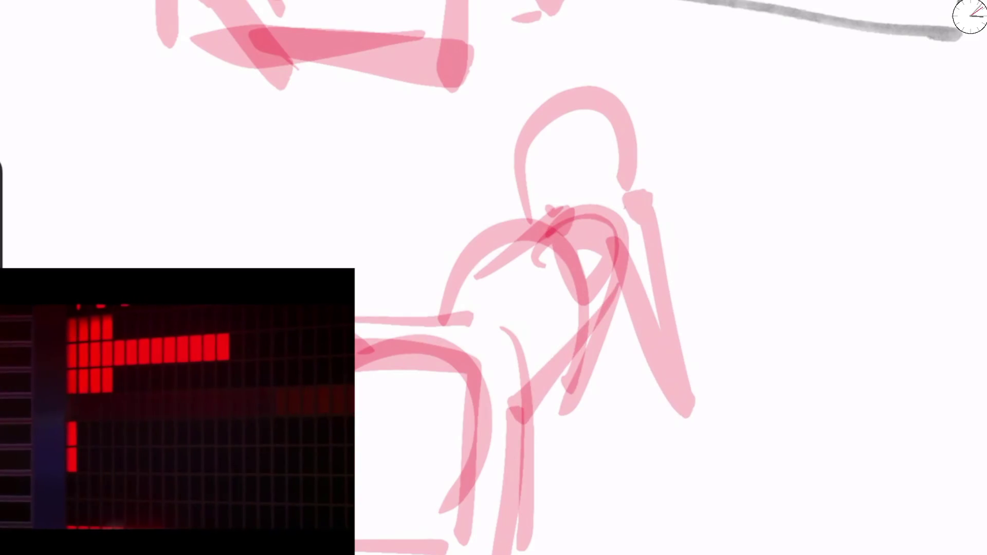
Step: Add arcs, an S-curve and layered top strokes to the chair, then an arch and long stroke on the figure
{"action": "mouse_move", "coordinate": [311, 149]}
{"action": "left_mouse_down"}
{"action": "mouse_move", "coordinate": [228, 268]}
{"action": "mouse_move", "coordinate": [471, 268]}
{"action": "mouse_move", "coordinate": [468, 318]}
{"action": "left_mouse_up"}
{"action": "mouse_move", "coordinate": [471, 363]}
{"action": "left_mouse_down"}
{"action": "mouse_move", "coordinate": [494, 368]}
{"action": "mouse_move", "coordinate": [540, 530]}
{"action": "mouse_move", "coordinate": [514, 533]}
{"action": "left_mouse_up"}
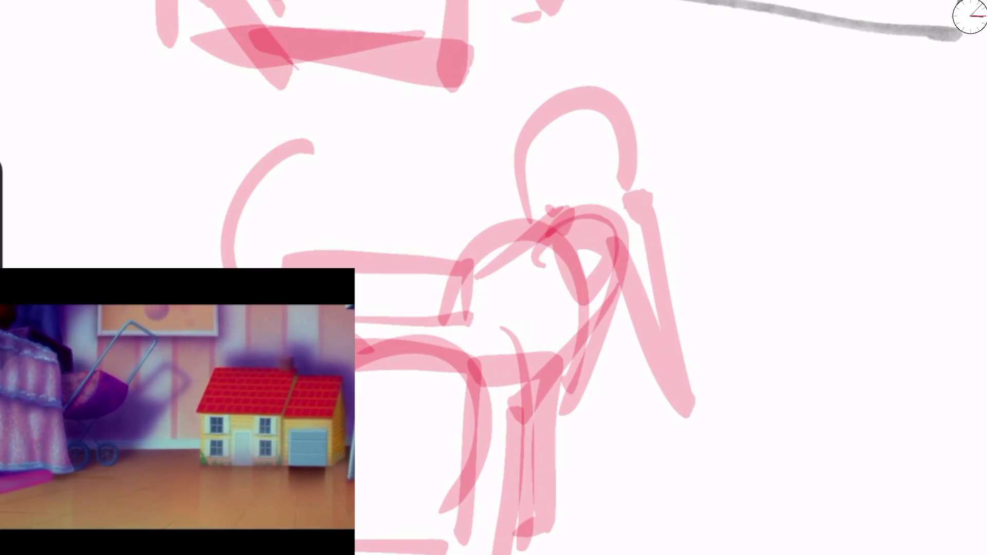
{"action": "left_click_drag", "start_coordinate": [337, 126], "coordinate": [229, 262]}
{"action": "left_click_drag", "start_coordinate": [350, 216], "coordinate": [314, 267]}
{"action": "left_click_drag", "start_coordinate": [462, 102], "coordinate": [326, 246]}
{"action": "left_click_drag", "start_coordinate": [317, 90], "coordinate": [457, 85]}
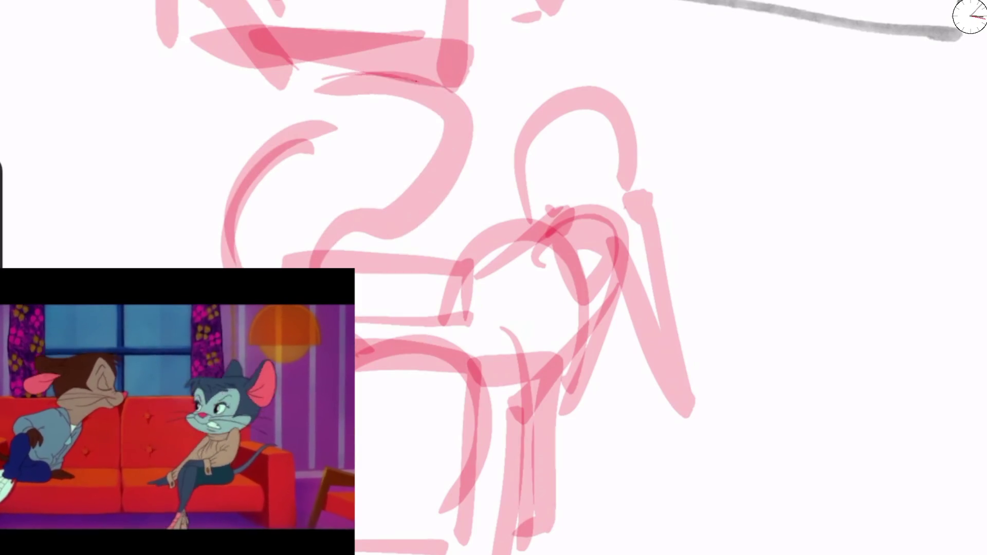
{"action": "left_click_drag", "start_coordinate": [373, 77], "coordinate": [453, 195]}
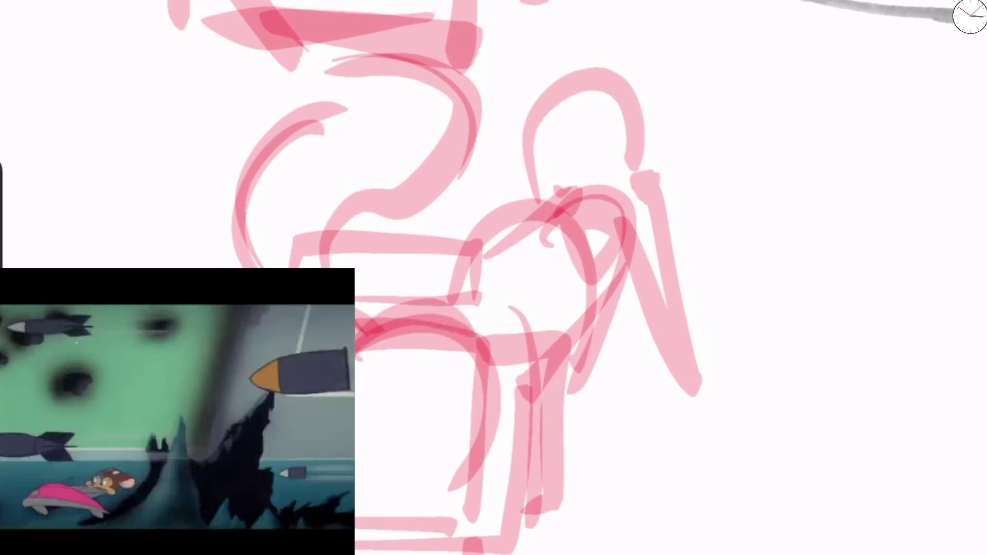
{"action": "left_click_drag", "start_coordinate": [553, 242], "coordinate": [658, 237]}
{"action": "left_click_drag", "start_coordinate": [633, 201], "coordinate": [591, 278]}
Step: Trace the sofa's top arcs and build up strokes through its middle, adding a round cushion loop
{"action": "mouse_move", "coordinate": [643, 221]}
{"action": "left_mouse_down"}
{"action": "mouse_move", "coordinate": [638, 504]}
{"action": "mouse_move", "coordinate": [653, 517]}
{"action": "left_mouse_up"}
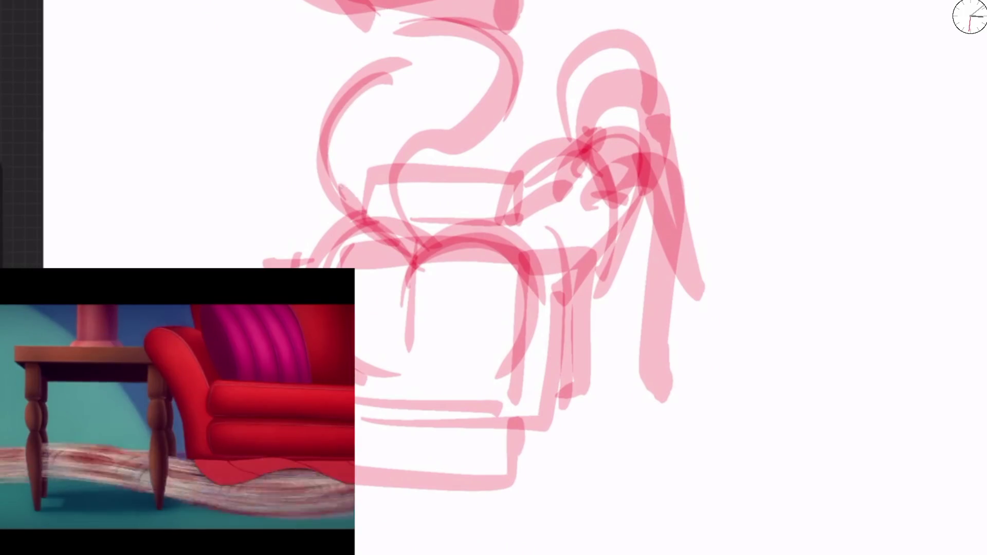
{"action": "left_click_drag", "start_coordinate": [425, 60], "coordinate": [329, 195]}
{"action": "mouse_move", "coordinate": [429, 231]}
{"action": "left_mouse_down"}
{"action": "mouse_move", "coordinate": [435, 149]}
{"action": "mouse_move", "coordinate": [299, 108]}
{"action": "left_mouse_up"}
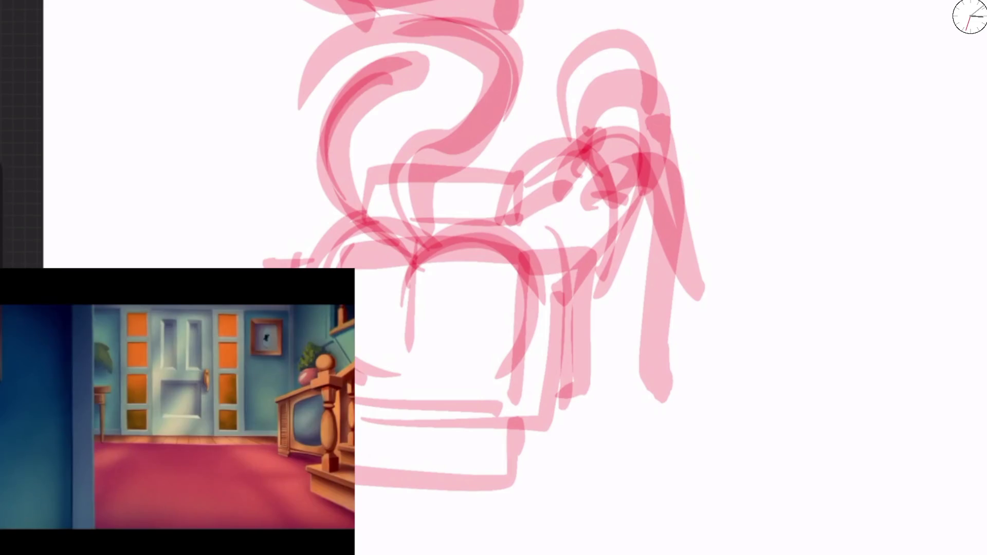
{"action": "mouse_move", "coordinate": [384, 67]}
{"action": "left_mouse_down"}
{"action": "mouse_move", "coordinate": [426, 59]}
{"action": "mouse_move", "coordinate": [514, 162]}
{"action": "left_mouse_up"}
{"action": "left_click_drag", "start_coordinate": [427, 57], "coordinate": [514, 141]}
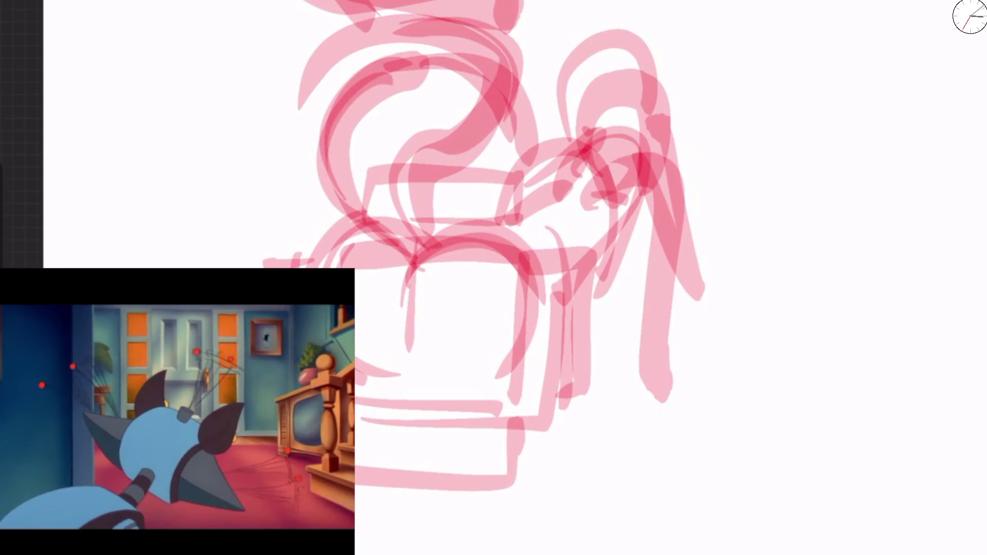
{"action": "left_click_drag", "start_coordinate": [452, 66], "coordinate": [365, 231]}
{"action": "left_click_drag", "start_coordinate": [442, 195], "coordinate": [391, 257]}
{"action": "left_click_drag", "start_coordinate": [463, 62], "coordinate": [360, 154]}
{"action": "left_click_drag", "start_coordinate": [488, 257], "coordinate": [401, 62]}
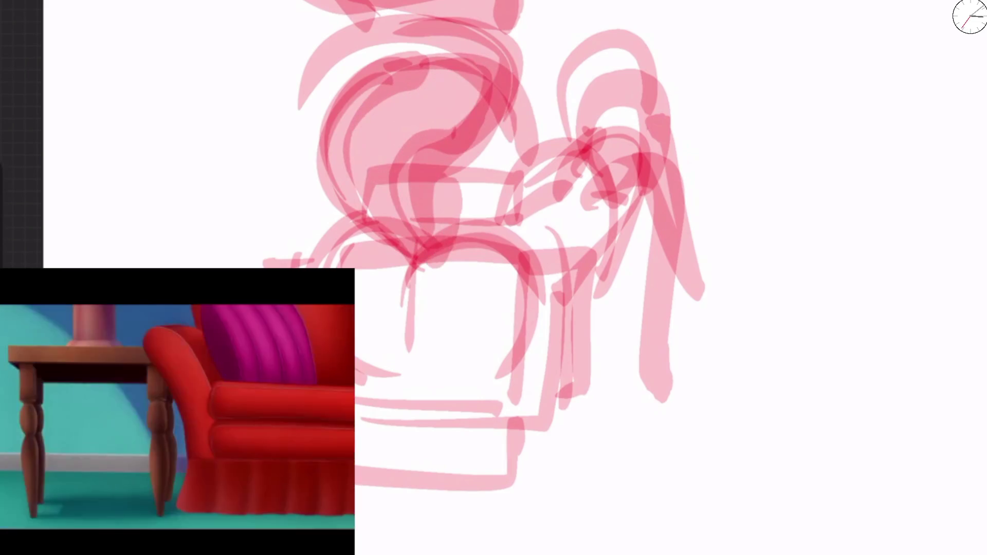
{"action": "left_click_drag", "start_coordinate": [381, 227], "coordinate": [314, 268]}
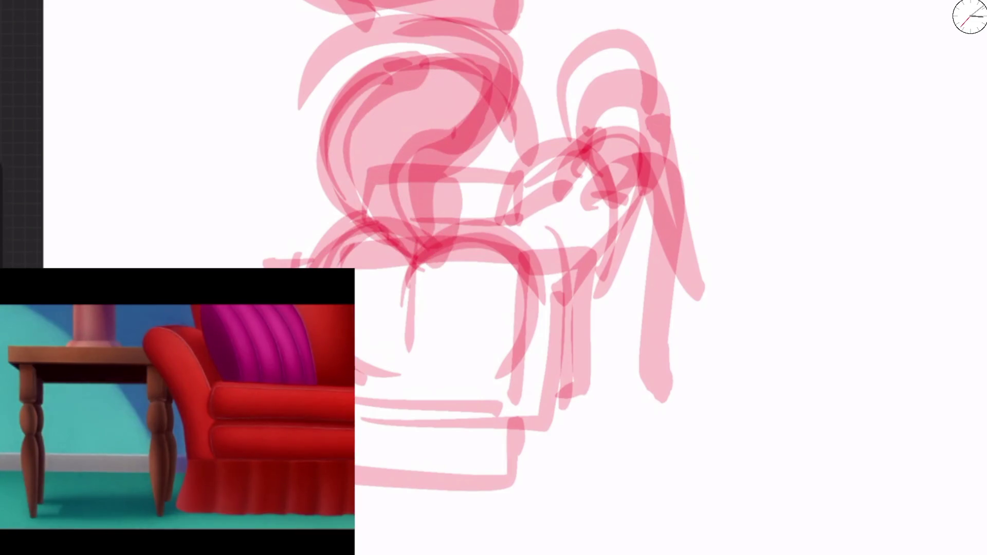
{"action": "mouse_move", "coordinate": [419, 350]}
{"action": "left_mouse_down"}
{"action": "mouse_move", "coordinate": [426, 254]}
{"action": "mouse_move", "coordinate": [409, 296]}
{"action": "left_mouse_up"}
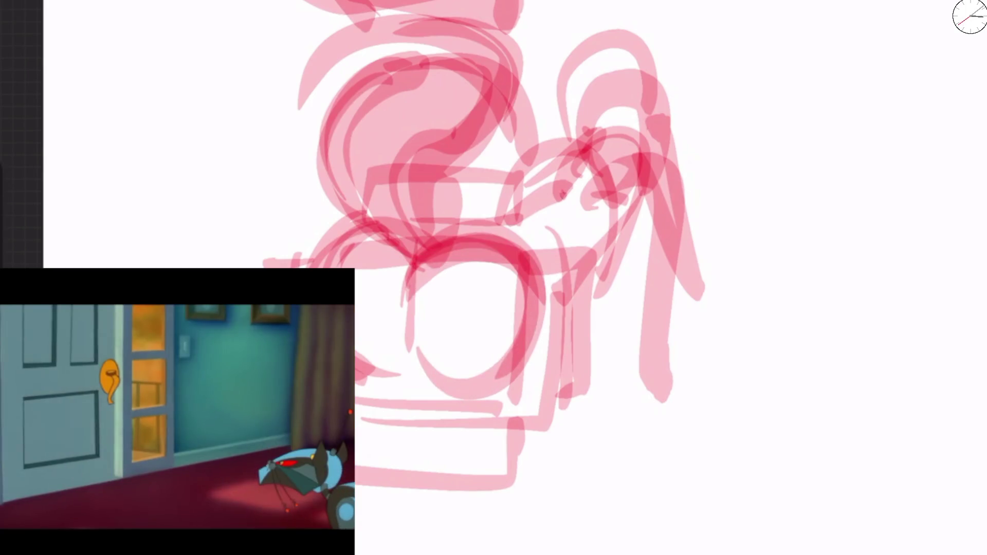
Step: Add strokes to the right figure, extending its strands down with a vertical stroke and bottom arc
{"action": "left_click_drag", "start_coordinate": [560, 196], "coordinate": [669, 129]}
{"action": "left_click_drag", "start_coordinate": [553, 200], "coordinate": [473, 258]}
{"action": "left_click_drag", "start_coordinate": [604, 169], "coordinate": [525, 226]}
{"action": "mouse_move", "coordinate": [663, 160]}
{"action": "left_mouse_down"}
{"action": "mouse_move", "coordinate": [574, 221]}
{"action": "mouse_move", "coordinate": [707, 277]}
{"action": "left_mouse_up"}
{"action": "left_click_drag", "start_coordinate": [645, 206], "coordinate": [597, 329]}
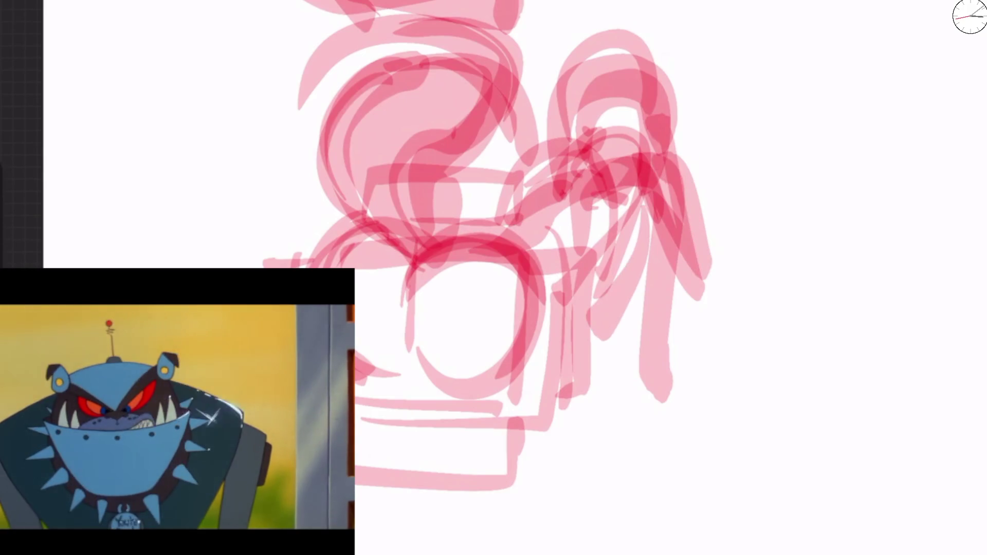
{"action": "left_click_drag", "start_coordinate": [583, 262], "coordinate": [617, 414]}
{"action": "left_click_drag", "start_coordinate": [447, 473], "coordinate": [475, 499]}
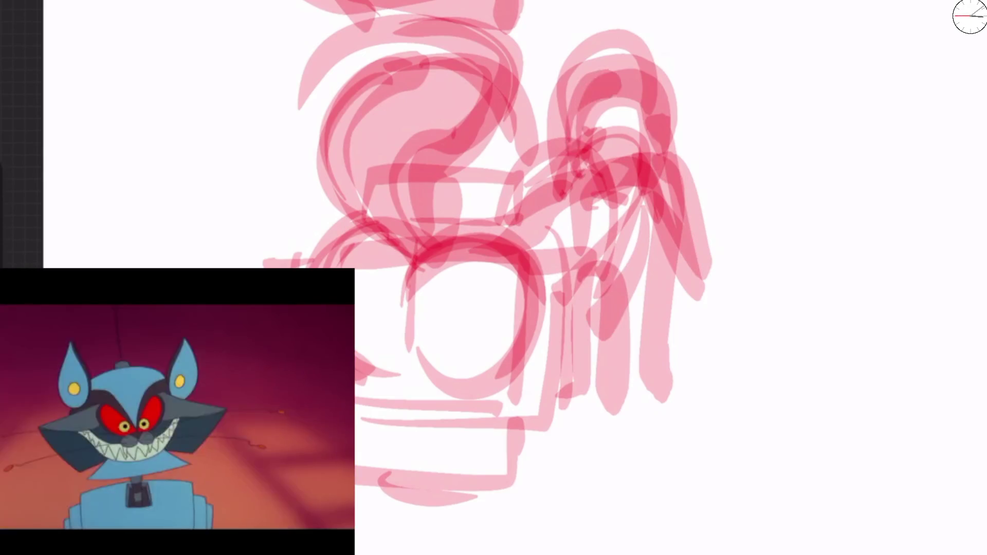
{"action": "scroll", "coordinate": [565, 231], "scroll_direction": "down", "scroll_amount": 5}
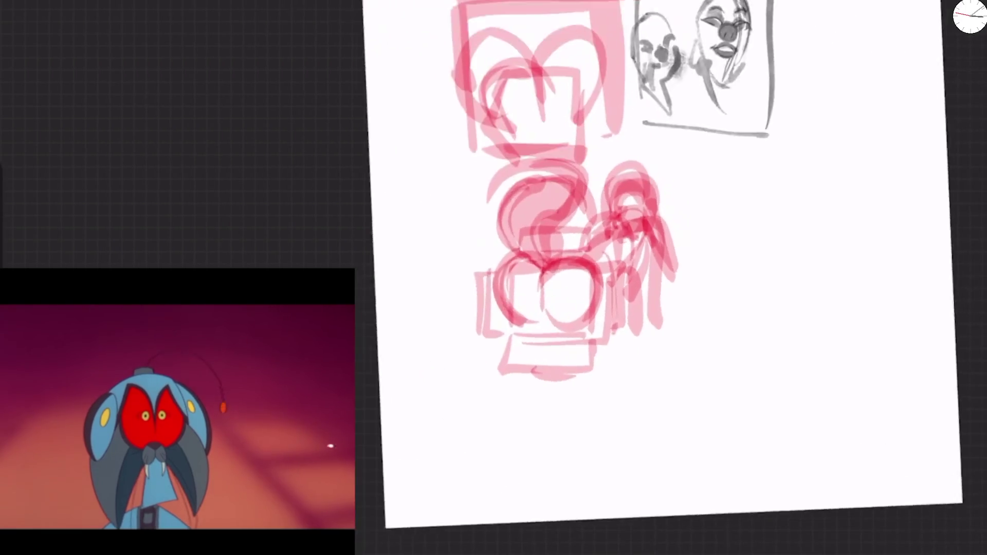
{"action": "scroll", "coordinate": [566, 231], "scroll_direction": "up", "scroll_amount": 1}
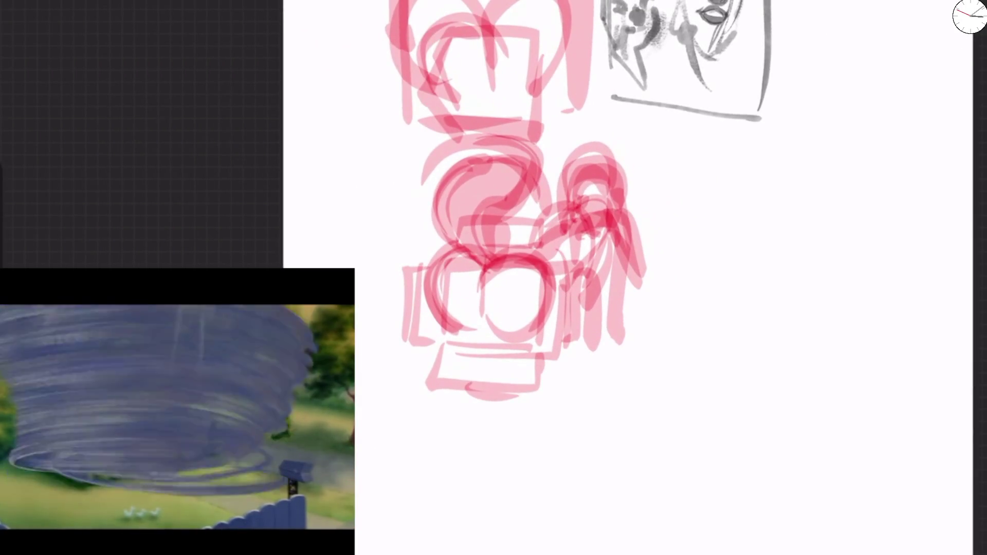
Step: Set the Soft Airbrush eraser to 100% and fade the lower pink sketch to a faint ghost
{"action": "left_click_drag", "start_coordinate": [612, 165], "coordinate": [591, 278]}
{"action": "left_click_drag", "start_coordinate": [432, 330], "coordinate": [607, 206]}
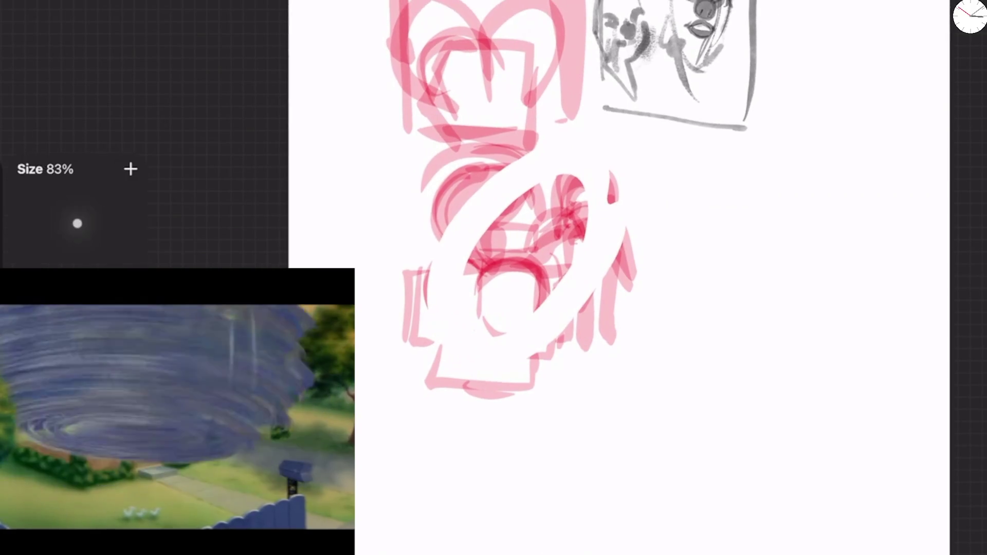
{"action": "key", "text": "ctrl+z"}
{"action": "key", "text": "ctrl+z"}
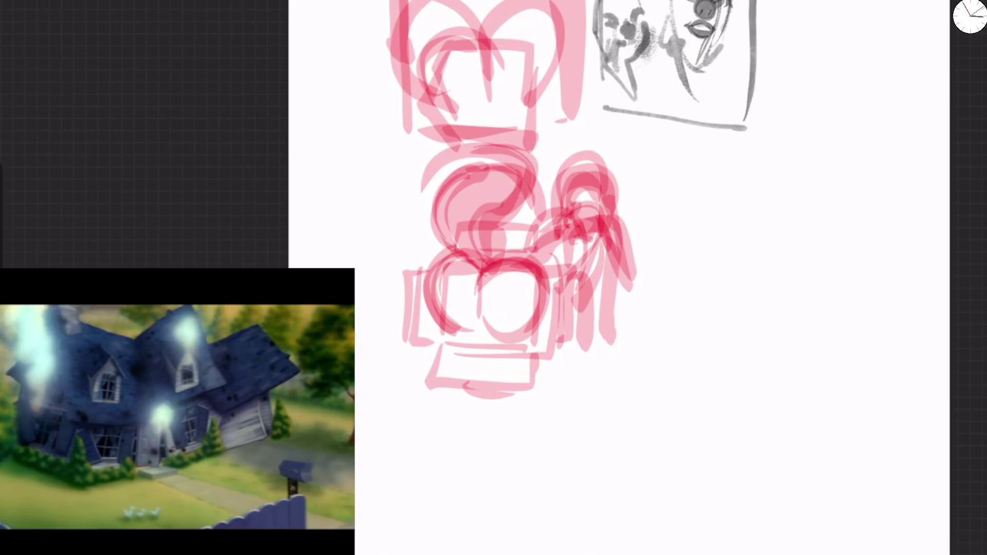
{"action": "left_click", "coordinate": [78, 225]}
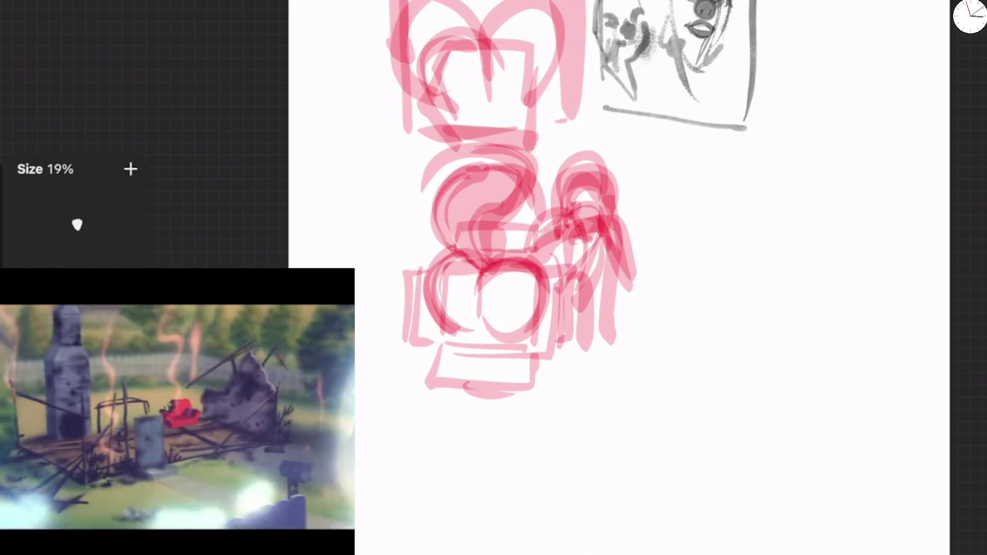
{"action": "left_click_drag", "start_coordinate": [77, 225], "coordinate": [77, 128]}
{"action": "mouse_move", "coordinate": [453, 313]}
{"action": "left_mouse_down"}
{"action": "mouse_move", "coordinate": [463, 165]}
{"action": "mouse_move", "coordinate": [437, 309]}
{"action": "mouse_move", "coordinate": [617, 231]}
{"action": "left_mouse_up"}
{"action": "mouse_move", "coordinate": [617, 339]}
{"action": "left_mouse_down"}
{"action": "mouse_move", "coordinate": [612, 252]}
{"action": "mouse_move", "coordinate": [540, 247]}
{"action": "mouse_move", "coordinate": [474, 139]}
{"action": "left_mouse_up"}
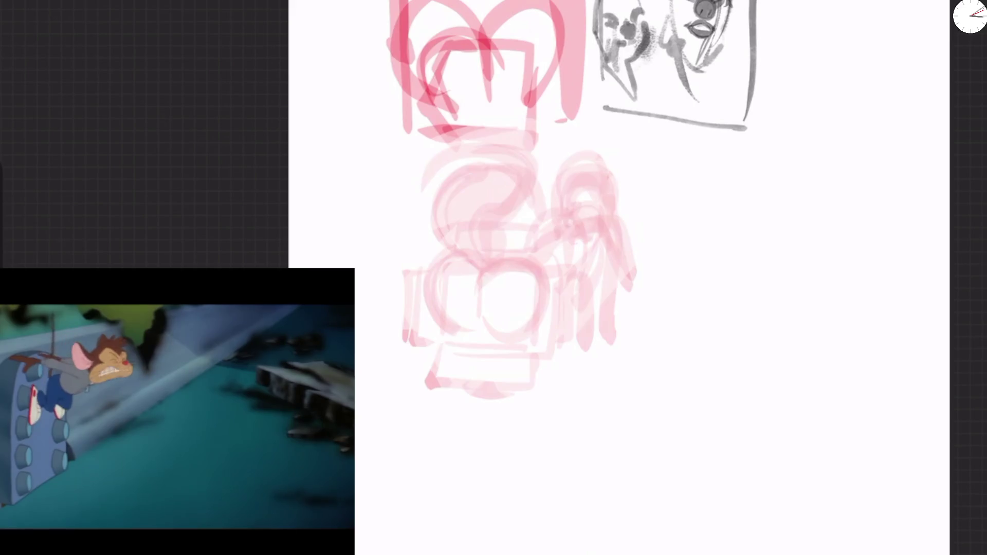
Step: At about 11% brush size, redraw the figure's curved seat, a leg, the head loop and arm arc
{"action": "scroll", "coordinate": [628, 283], "scroll_direction": "up", "scroll_amount": 5}
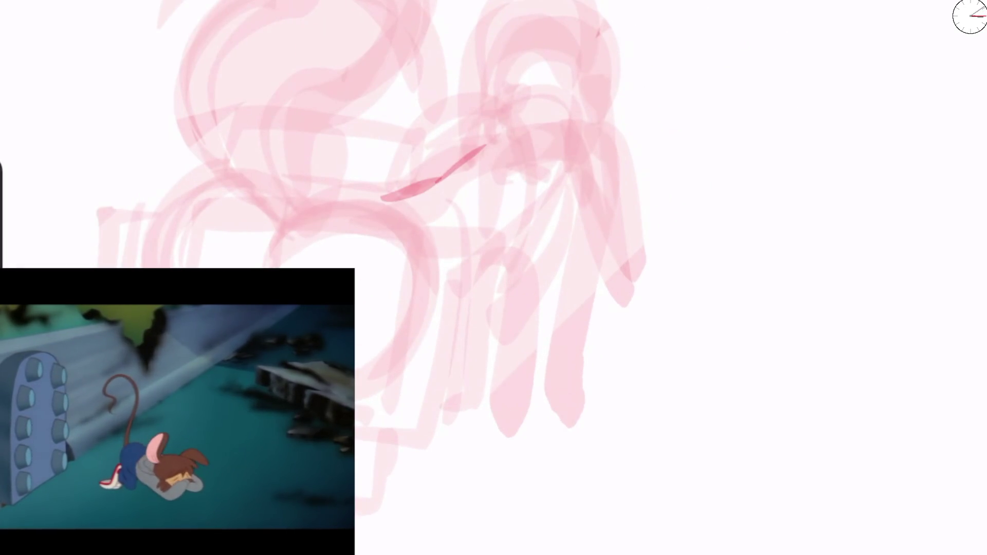
{"action": "left_click", "coordinate": [2, 190]}
{"action": "mouse_move", "coordinate": [495, 183]}
{"action": "left_mouse_down"}
{"action": "mouse_move", "coordinate": [592, 147]}
{"action": "mouse_move", "coordinate": [599, 224]}
{"action": "left_mouse_up"}
{"action": "left_click_drag", "start_coordinate": [598, 166], "coordinate": [549, 349]}
{"action": "mouse_move", "coordinate": [468, 165]}
{"action": "left_mouse_down"}
{"action": "mouse_move", "coordinate": [532, 129]}
{"action": "mouse_move", "coordinate": [625, 21]}
{"action": "left_mouse_up"}
{"action": "mouse_move", "coordinate": [520, 103]}
{"action": "left_mouse_down"}
{"action": "mouse_move", "coordinate": [568, 51]}
{"action": "mouse_move", "coordinate": [648, 95]}
{"action": "mouse_move", "coordinate": [643, 123]}
{"action": "mouse_move", "coordinate": [609, 164]}
{"action": "left_mouse_up"}
Step: Add the figure's leg lines and ovals, and darken the round cushion's left edge
{"action": "left_click_drag", "start_coordinate": [517, 214], "coordinate": [525, 334]}
{"action": "left_click_drag", "start_coordinate": [587, 203], "coordinate": [457, 418]}
{"action": "mouse_move", "coordinate": [545, 154]}
{"action": "left_mouse_down"}
{"action": "mouse_move", "coordinate": [592, 164]}
{"action": "mouse_move", "coordinate": [492, 314]}
{"action": "left_mouse_up"}
{"action": "left_click_drag", "start_coordinate": [497, 265], "coordinate": [489, 326]}
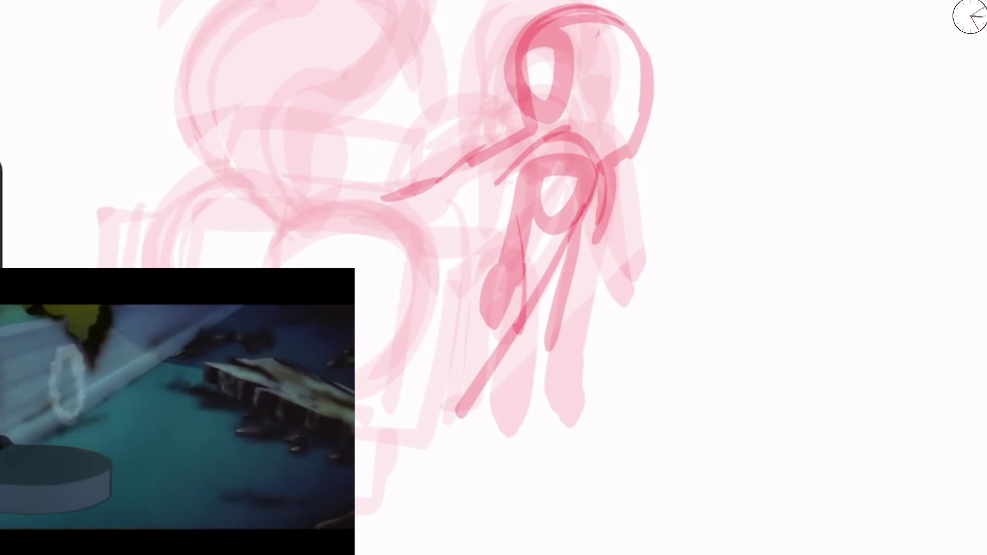
{"action": "left_click_drag", "start_coordinate": [526, 267], "coordinate": [471, 426]}
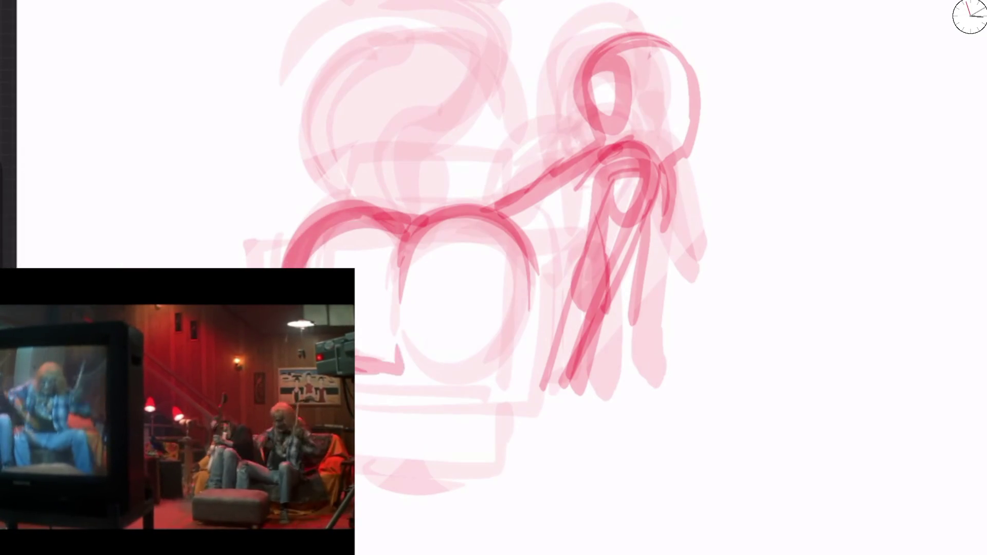
{"action": "left_click_drag", "start_coordinate": [400, 307], "coordinate": [396, 356]}
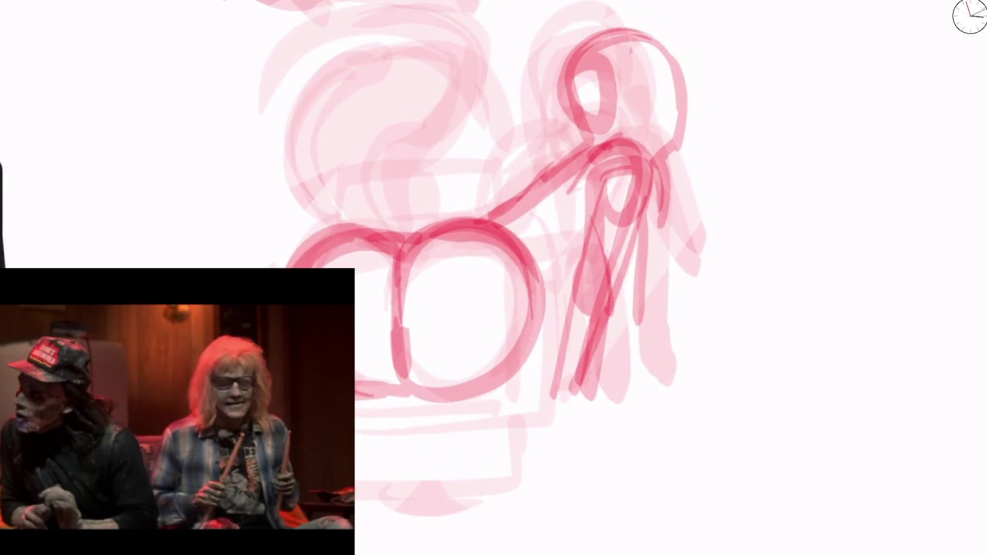
Step: Draw a box shape above the round cushion, a bracket base along the bottom, and a bent right line
{"action": "mouse_move", "coordinate": [321, 242]}
{"action": "left_mouse_down"}
{"action": "mouse_move", "coordinate": [337, 166]}
{"action": "mouse_move", "coordinate": [496, 231]}
{"action": "mouse_move", "coordinate": [499, 242]}
{"action": "left_mouse_up"}
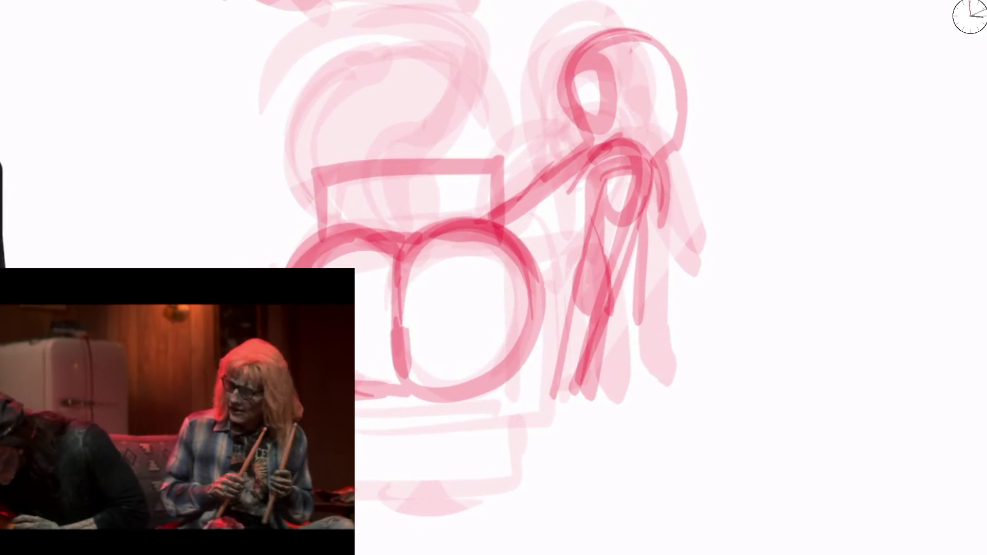
{"action": "left_click_drag", "start_coordinate": [360, 528], "coordinate": [517, 526]}
{"action": "left_click_drag", "start_coordinate": [512, 423], "coordinate": [511, 537]}
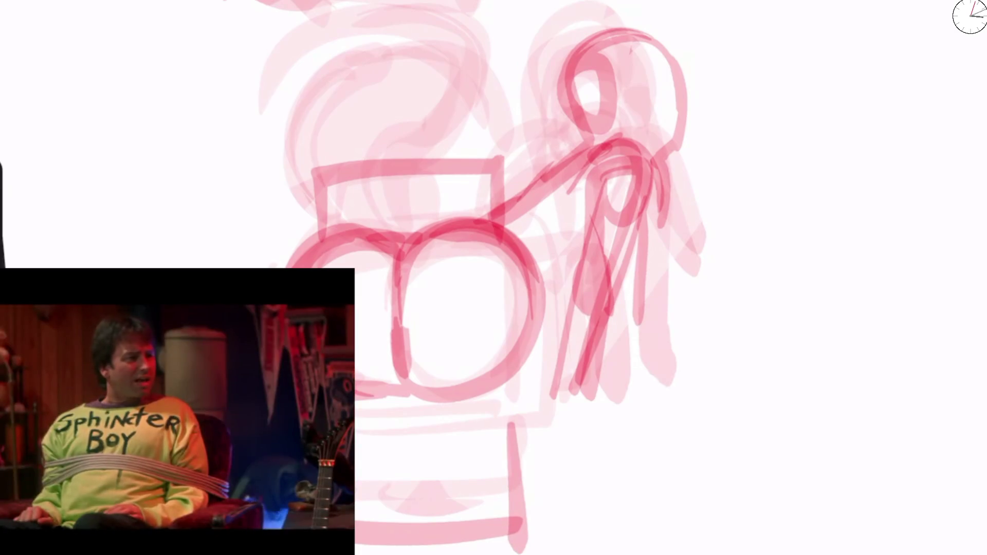
{"action": "left_click_drag", "start_coordinate": [532, 257], "coordinate": [565, 419]}
Step: Add a large left curve, a top-left arc, a wavy line from the top and a bent right stroke
{"action": "mouse_move", "coordinate": [398, 229]}
{"action": "left_mouse_down"}
{"action": "mouse_move", "coordinate": [330, 48]}
{"action": "mouse_move", "coordinate": [381, 2]}
{"action": "left_mouse_up"}
{"action": "left_click", "coordinate": [271, 53]}
{"action": "left_click_drag", "start_coordinate": [268, 57], "coordinate": [360, 5]}
{"action": "left_click_drag", "start_coordinate": [446, 3], "coordinate": [432, 224]}
{"action": "left_click_drag", "start_coordinate": [560, 218], "coordinate": [519, 427]}
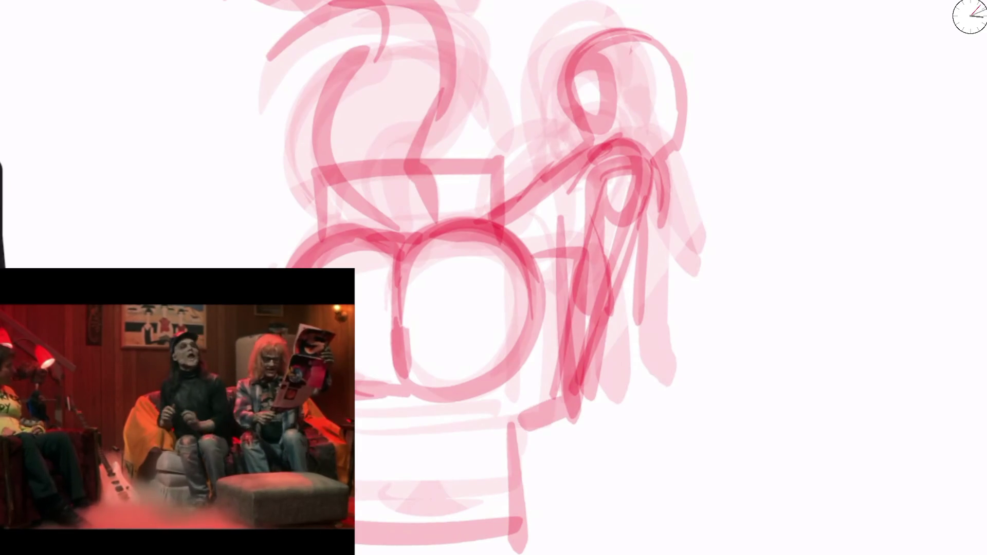
{"action": "scroll", "coordinate": [447, 530], "scroll_direction": "right", "scroll_amount": 10}
{"action": "scroll", "coordinate": [447, 530], "scroll_direction": "down", "scroll_amount": 2}
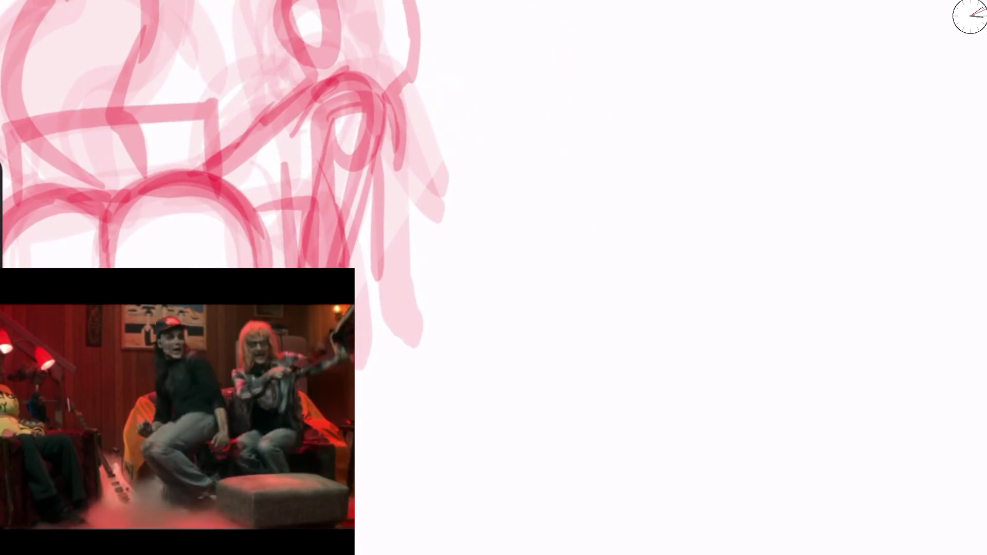
Step: Start the crouching figure with a base outline, leaning diagonal body strokes and a long arch
{"action": "mouse_move", "coordinate": [447, 530]}
{"action": "left_mouse_down"}
{"action": "mouse_move", "coordinate": [468, 346]}
{"action": "mouse_move", "coordinate": [494, 291]}
{"action": "mouse_move", "coordinate": [656, 399]}
{"action": "mouse_move", "coordinate": [733, 509]}
{"action": "mouse_move", "coordinate": [682, 537]}
{"action": "left_mouse_up"}
{"action": "left_click_drag", "start_coordinate": [546, 392], "coordinate": [625, 314]}
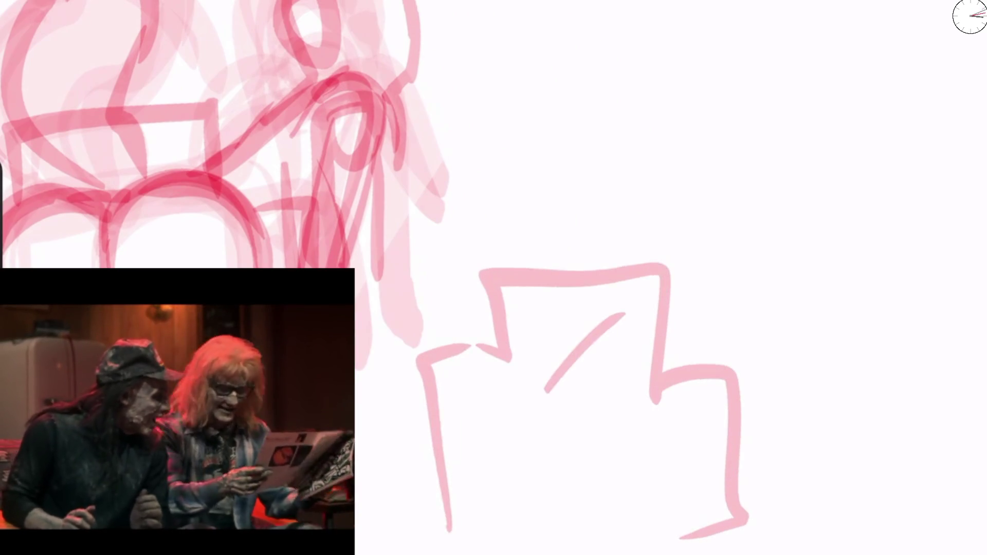
{"action": "left_click_drag", "start_coordinate": [595, 348], "coordinate": [715, 205]}
{"action": "left_click_drag", "start_coordinate": [609, 313], "coordinate": [668, 263]}
{"action": "mouse_move", "coordinate": [636, 296]}
{"action": "left_mouse_down"}
{"action": "mouse_move", "coordinate": [783, 213]}
{"action": "mouse_move", "coordinate": [762, 351]}
{"action": "left_mouse_up"}
{"action": "left_click_drag", "start_coordinate": [725, 258], "coordinate": [714, 308]}
Step: Draw the figure's looped head with neck diagonals, crossing strokes and a large oval
{"action": "mouse_move", "coordinate": [772, 177]}
{"action": "left_mouse_down"}
{"action": "mouse_move", "coordinate": [797, 265]}
{"action": "mouse_move", "coordinate": [779, 131]}
{"action": "mouse_move", "coordinate": [792, 128]}
{"action": "left_mouse_up"}
{"action": "mouse_move", "coordinate": [712, 259]}
{"action": "left_mouse_down"}
{"action": "mouse_move", "coordinate": [815, 184]}
{"action": "mouse_move", "coordinate": [774, 170]}
{"action": "left_mouse_up"}
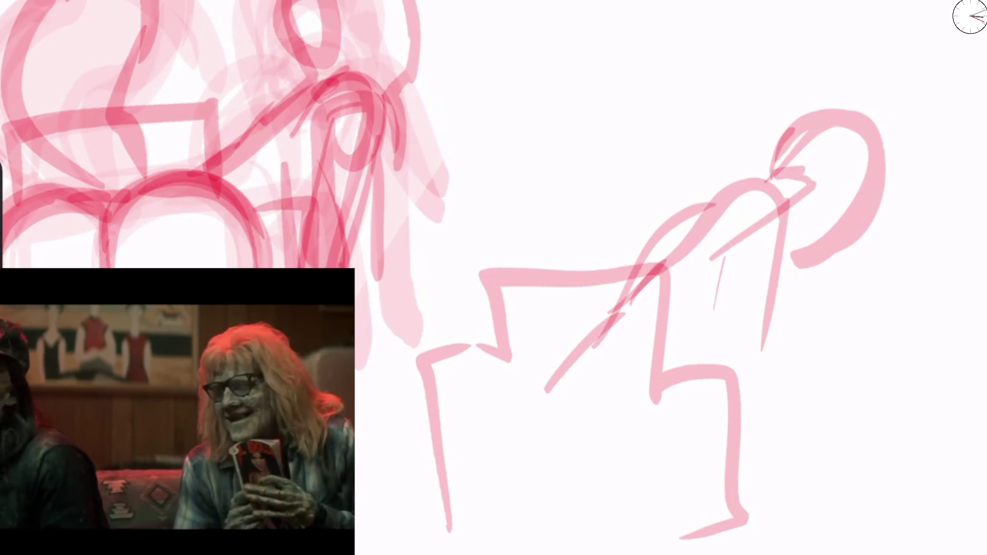
{"action": "left_click_drag", "start_coordinate": [706, 273], "coordinate": [787, 186]}
{"action": "left_click_drag", "start_coordinate": [792, 152], "coordinate": [765, 198]}
{"action": "mouse_move", "coordinate": [761, 149]}
{"action": "left_mouse_down"}
{"action": "mouse_move", "coordinate": [823, 215]}
{"action": "mouse_move", "coordinate": [805, 138]}
{"action": "mouse_move", "coordinate": [848, 132]}
{"action": "mouse_move", "coordinate": [885, 198]}
{"action": "left_mouse_up"}
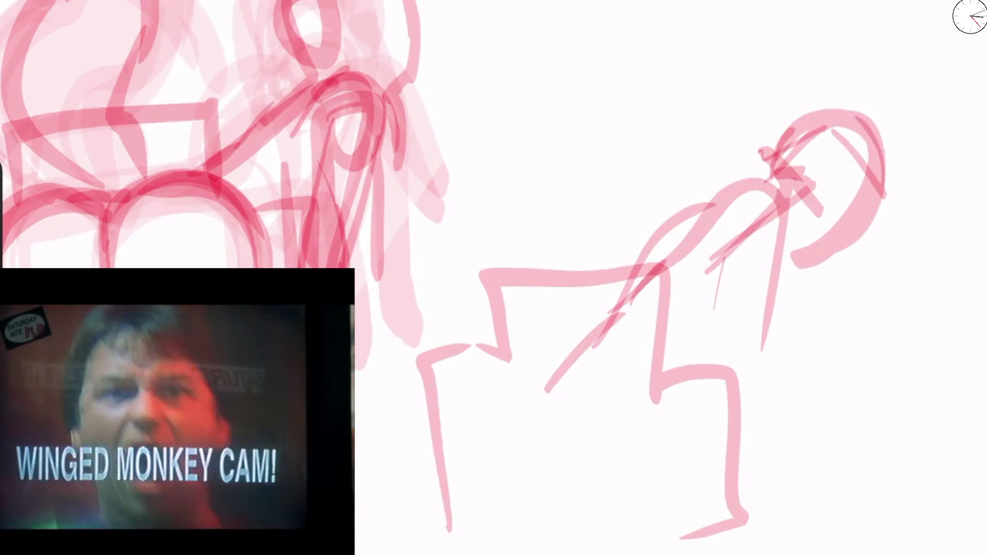
{"action": "left_click_drag", "start_coordinate": [854, 116], "coordinate": [823, 216]}
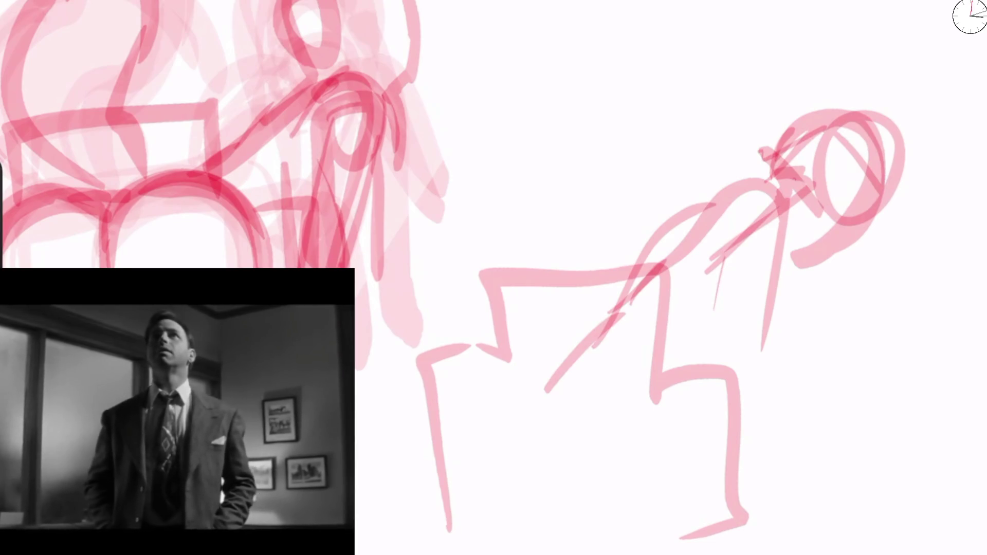
{"action": "scroll", "coordinate": [618, 278], "scroll_direction": "down", "scroll_amount": 2}
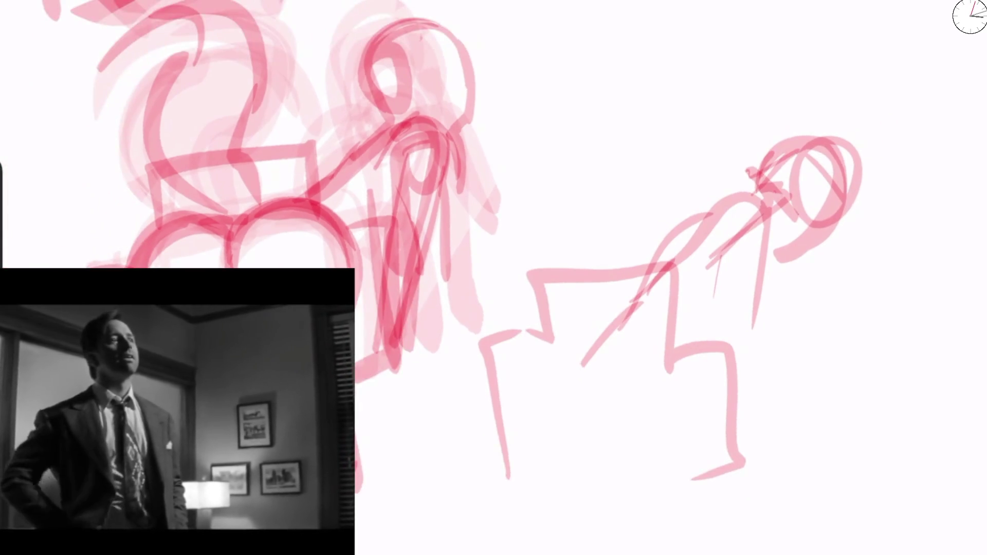
Step: Add a few more pink strokes near the crouching figure
{"action": "left_click_drag", "start_coordinate": [501, 370], "coordinate": [463, 470]}
{"action": "left_click_drag", "start_coordinate": [484, 391], "coordinate": [654, 349]}
{"action": "scroll", "coordinate": [494, 278], "scroll_direction": "down", "scroll_amount": 3}
{"action": "scroll", "coordinate": [494, 278], "scroll_direction": "up", "scroll_amount": 5}
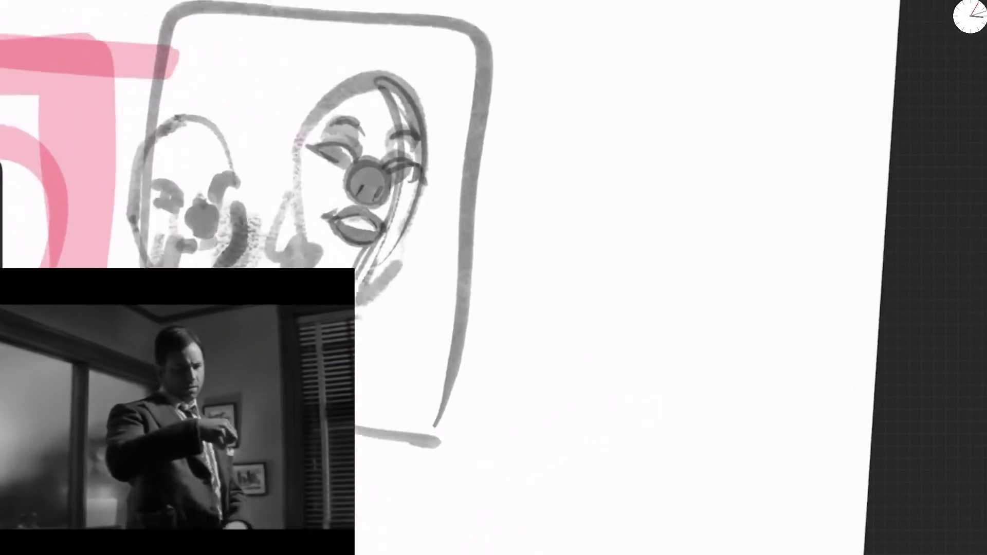
{"action": "scroll", "coordinate": [494, 278], "scroll_direction": "up", "scroll_amount": 2}
Step: Draw a pink ring with a darkened left side, top arcs and a stem rising up-right
{"action": "mouse_move", "coordinate": [442, 452]}
{"action": "left_mouse_down"}
{"action": "mouse_move", "coordinate": [586, 316]}
{"action": "mouse_move", "coordinate": [684, 314]}
{"action": "left_mouse_up"}
{"action": "mouse_move", "coordinate": [480, 337]}
{"action": "left_mouse_down"}
{"action": "mouse_move", "coordinate": [463, 553]}
{"action": "mouse_move", "coordinate": [725, 453]}
{"action": "mouse_move", "coordinate": [674, 352]}
{"action": "left_mouse_up"}
{"action": "mouse_move", "coordinate": [427, 399]}
{"action": "left_mouse_down"}
{"action": "mouse_move", "coordinate": [457, 550]}
{"action": "mouse_move", "coordinate": [586, 396]}
{"action": "mouse_move", "coordinate": [551, 494]}
{"action": "left_mouse_up"}
{"action": "mouse_move", "coordinate": [565, 371]}
{"action": "left_mouse_down"}
{"action": "mouse_move", "coordinate": [674, 355]}
{"action": "mouse_move", "coordinate": [712, 396]}
{"action": "left_mouse_up"}
{"action": "left_click_drag", "start_coordinate": [715, 422], "coordinate": [725, 465]}
{"action": "mouse_move", "coordinate": [556, 343]}
{"action": "left_mouse_down"}
{"action": "mouse_move", "coordinate": [643, 281]}
{"action": "mouse_move", "coordinate": [705, 205]}
{"action": "mouse_move", "coordinate": [766, 225]}
{"action": "left_mouse_up"}
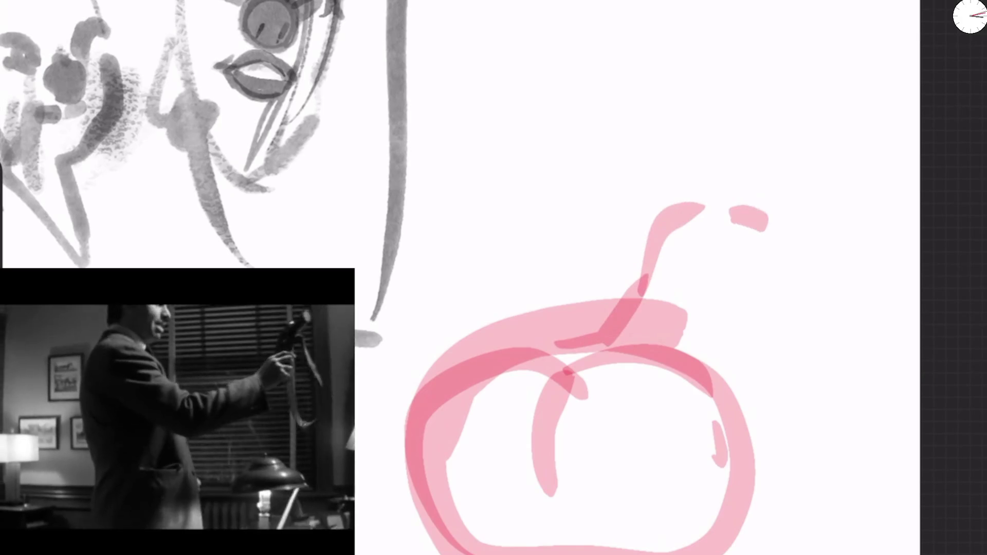
{"action": "mouse_move", "coordinate": [589, 358]}
{"action": "left_mouse_down"}
{"action": "mouse_move", "coordinate": [669, 298]}
{"action": "mouse_move", "coordinate": [702, 368]}
{"action": "left_mouse_up"}
Step: Top the stem with a looped head and neck, a drooping ear stroke and loops above
{"action": "mouse_move", "coordinate": [677, 268]}
{"action": "left_mouse_down"}
{"action": "mouse_move", "coordinate": [762, 200]}
{"action": "mouse_move", "coordinate": [689, 242]}
{"action": "mouse_move", "coordinate": [720, 309]}
{"action": "left_mouse_up"}
{"action": "left_click_drag", "start_coordinate": [764, 180], "coordinate": [796, 352]}
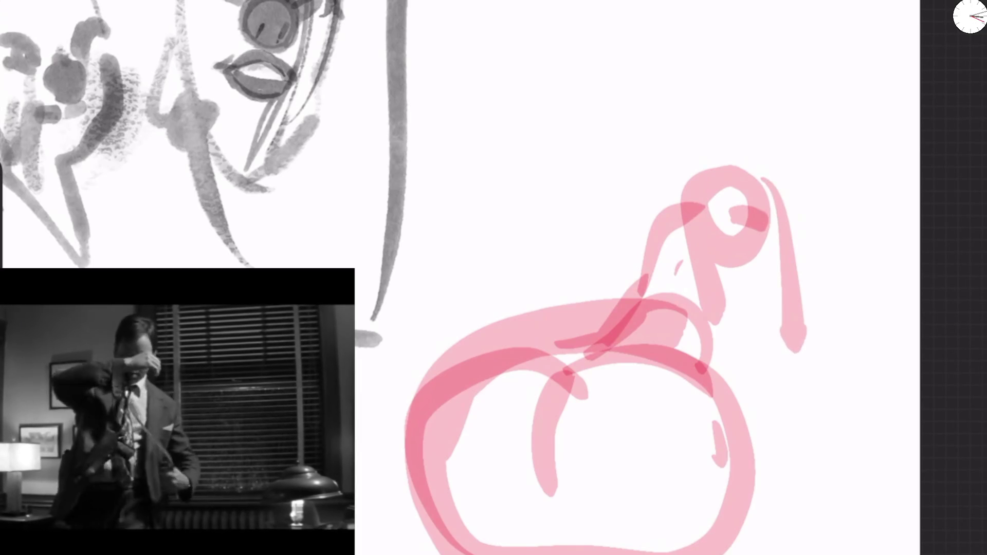
{"action": "left_click_drag", "start_coordinate": [726, 154], "coordinate": [849, 170]}
{"action": "mouse_move", "coordinate": [720, 216]}
{"action": "left_mouse_down"}
{"action": "mouse_move", "coordinate": [807, 67]}
{"action": "mouse_move", "coordinate": [843, 246]}
{"action": "left_mouse_up"}
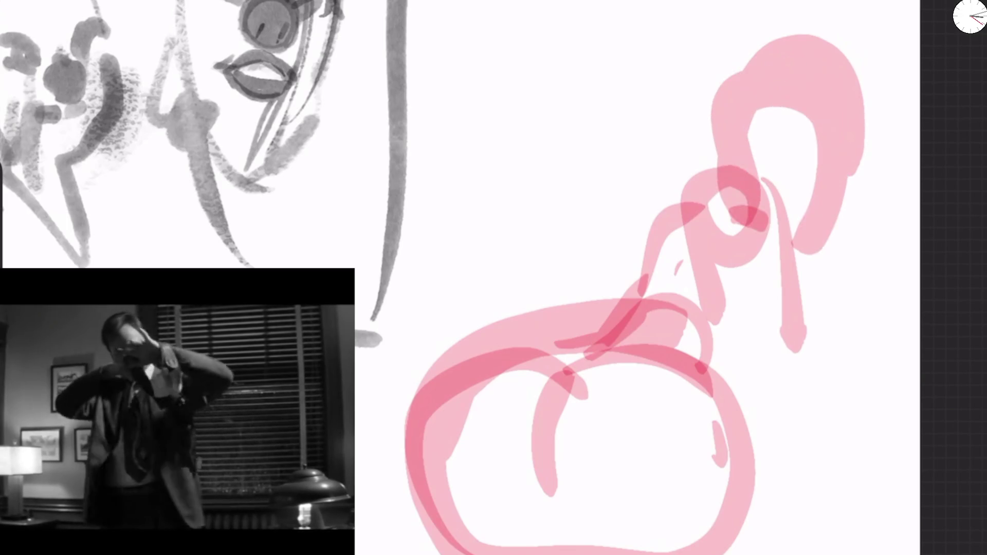
{"action": "scroll", "coordinate": [493, 278], "scroll_direction": "down", "scroll_amount": 3}
{"action": "scroll", "coordinate": [494, 278], "scroll_direction": "down", "scroll_amount": 5}
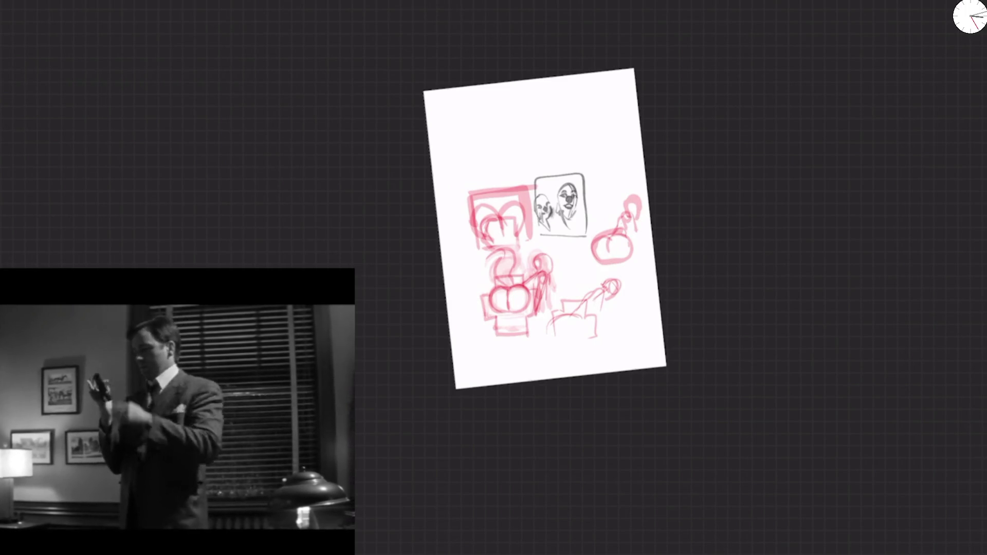
Step: Scale the whole drawing down into the upper-left corner with Transform (V) and apply it
{"action": "scroll", "coordinate": [482, 211], "scroll_direction": "up", "scroll_amount": 5}
{"action": "key", "text": "v"}
{"action": "mouse_move", "coordinate": [562, 403]}
{"action": "left_mouse_down"}
{"action": "mouse_move", "coordinate": [366, 214]}
{"action": "mouse_move", "coordinate": [373, 222]}
{"action": "left_mouse_up"}
{"action": "key", "text": "Return"}
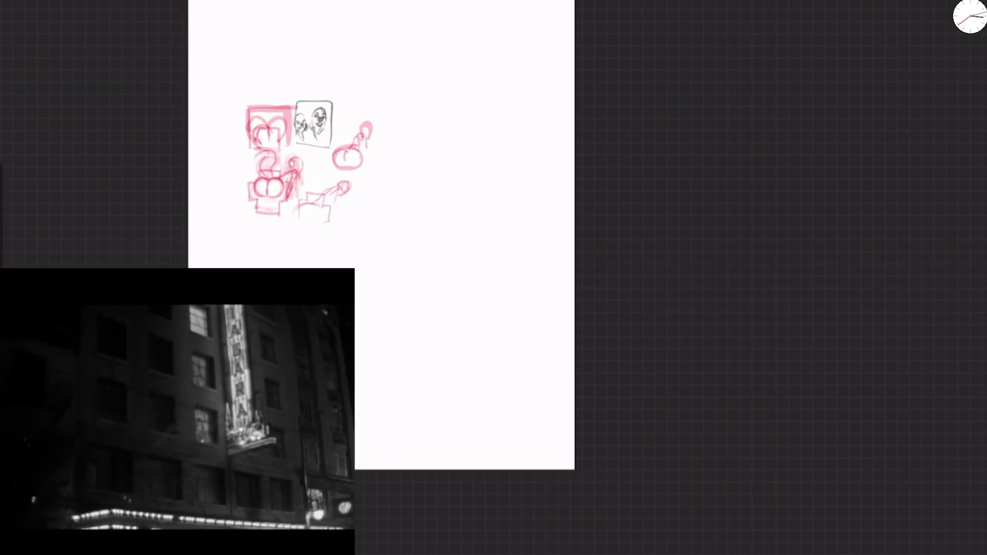
{"action": "scroll", "coordinate": [424, 149], "scroll_direction": "up", "scroll_amount": 10}
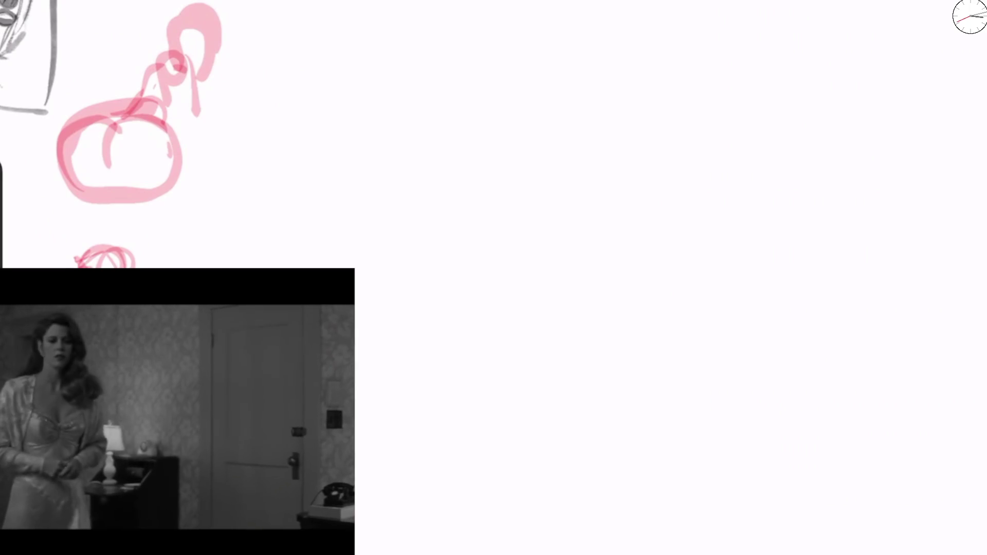
{"action": "scroll", "coordinate": [423, 149], "scroll_direction": "up", "scroll_amount": 5}
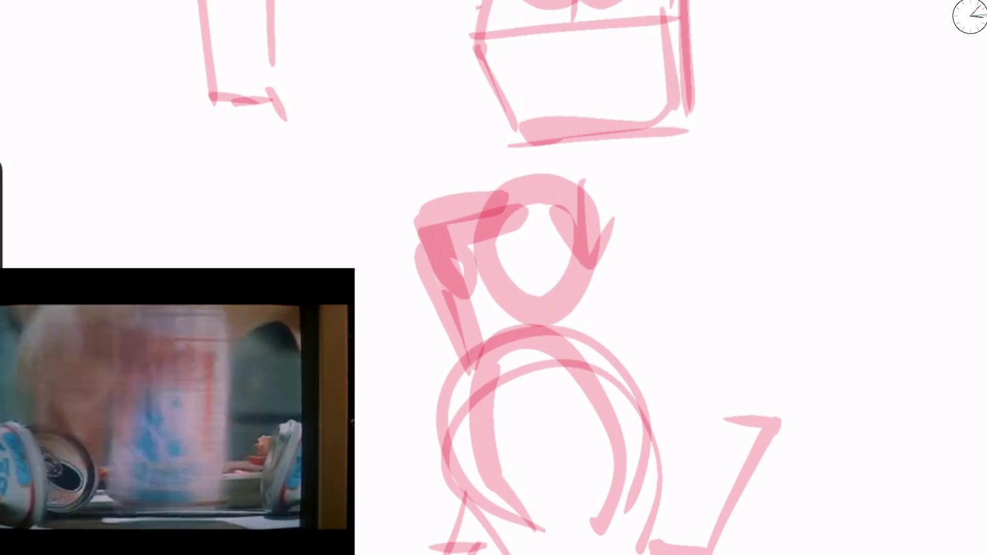
Step: Add pink strokes for the new figure's raised arm, head circle and U-shaped lower torso
{"action": "mouse_move", "coordinate": [489, 332]}
{"action": "left_mouse_down"}
{"action": "mouse_move", "coordinate": [618, 411]}
{"action": "mouse_move", "coordinate": [668, 329]}
{"action": "mouse_move", "coordinate": [592, 216]}
{"action": "left_mouse_up"}
{"action": "mouse_move", "coordinate": [483, 335]}
{"action": "left_mouse_down"}
{"action": "mouse_move", "coordinate": [411, 173]}
{"action": "mouse_move", "coordinate": [509, 201]}
{"action": "left_mouse_up"}
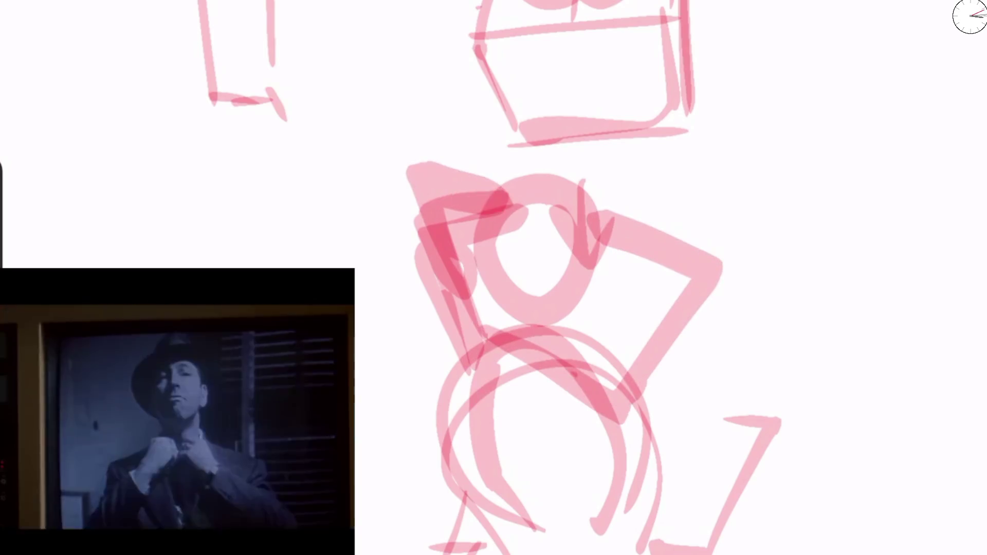
{"action": "mouse_move", "coordinate": [602, 177]}
{"action": "left_mouse_down"}
{"action": "mouse_move", "coordinate": [581, 175]}
{"action": "mouse_move", "coordinate": [566, 340]}
{"action": "mouse_move", "coordinate": [494, 170]}
{"action": "left_mouse_up"}
{"action": "left_click_drag", "start_coordinate": [544, 219], "coordinate": [545, 324]}
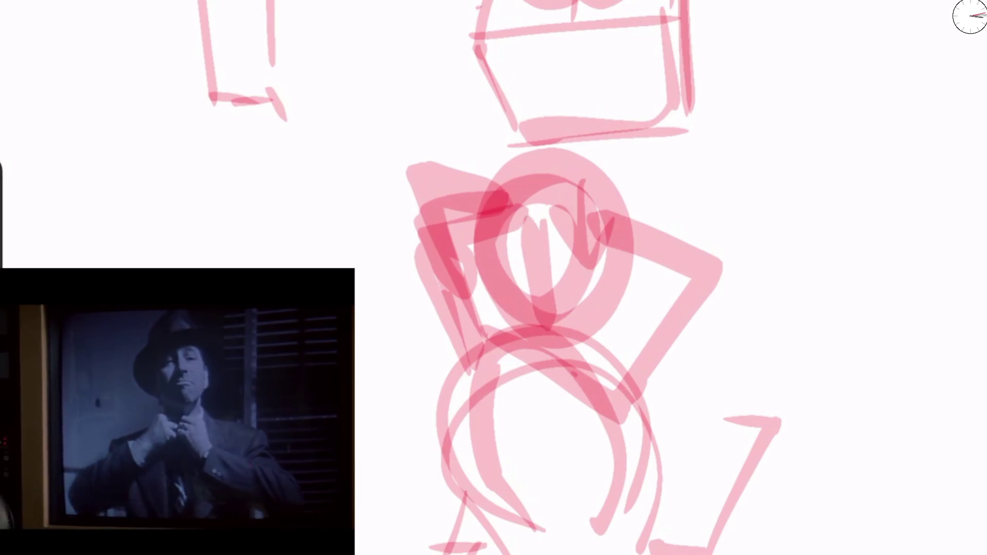
{"action": "left_click_drag", "start_coordinate": [516, 272], "coordinate": [586, 216]}
{"action": "mouse_move", "coordinate": [471, 339]}
{"action": "left_mouse_down"}
{"action": "mouse_move", "coordinate": [524, 535]}
{"action": "mouse_move", "coordinate": [633, 396]}
{"action": "left_mouse_up"}
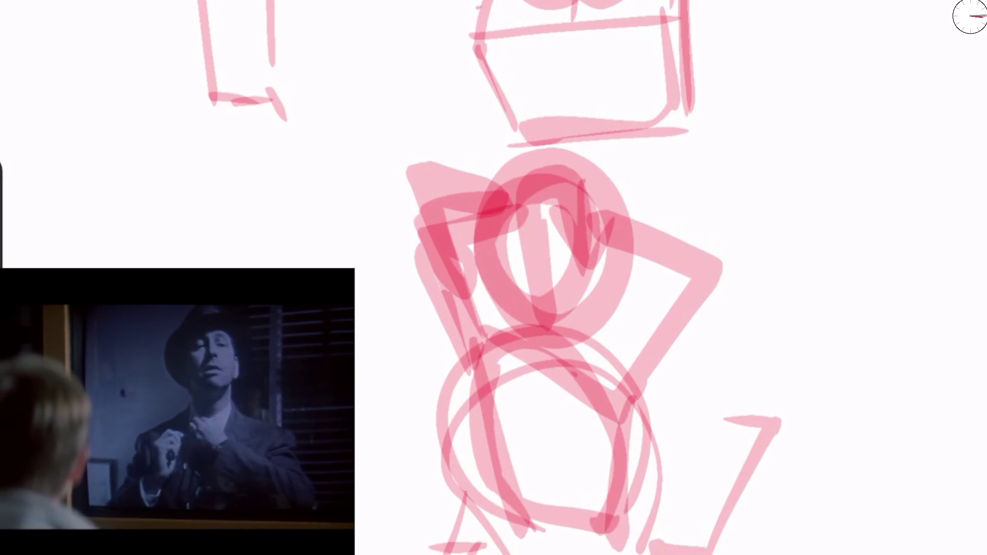
Step: Switch to bright green and the Minke Solid brush, undoing two trial torso strokes
{"action": "left_click", "coordinate": [969, 17]}
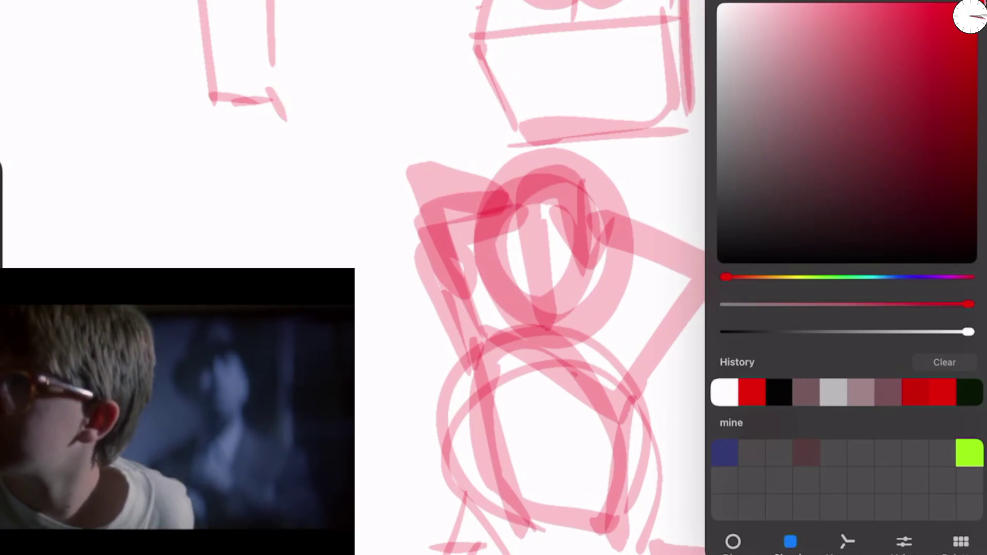
{"action": "left_click", "coordinate": [970, 453]}
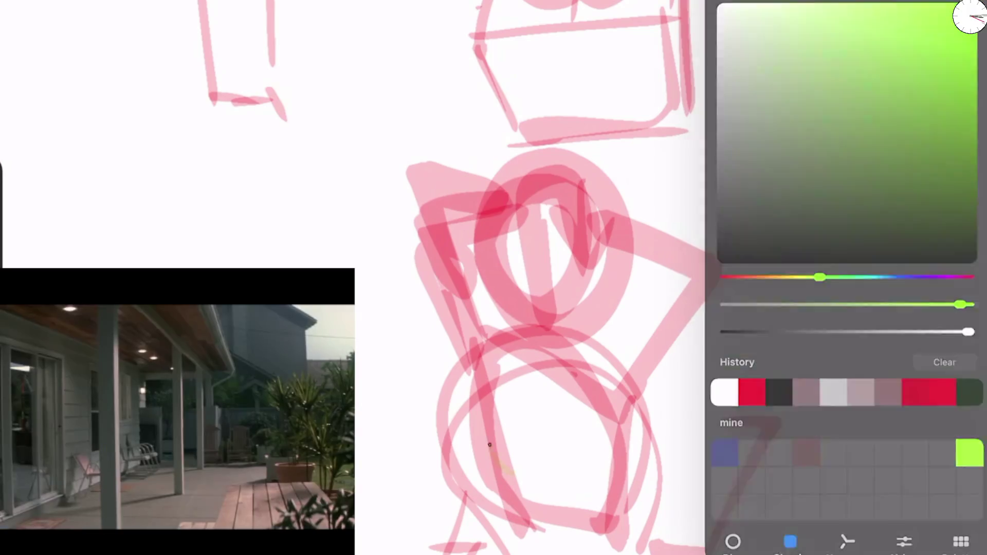
{"action": "left_click_drag", "start_coordinate": [560, 370], "coordinate": [530, 489]}
{"action": "key", "text": "ctrl+z"}
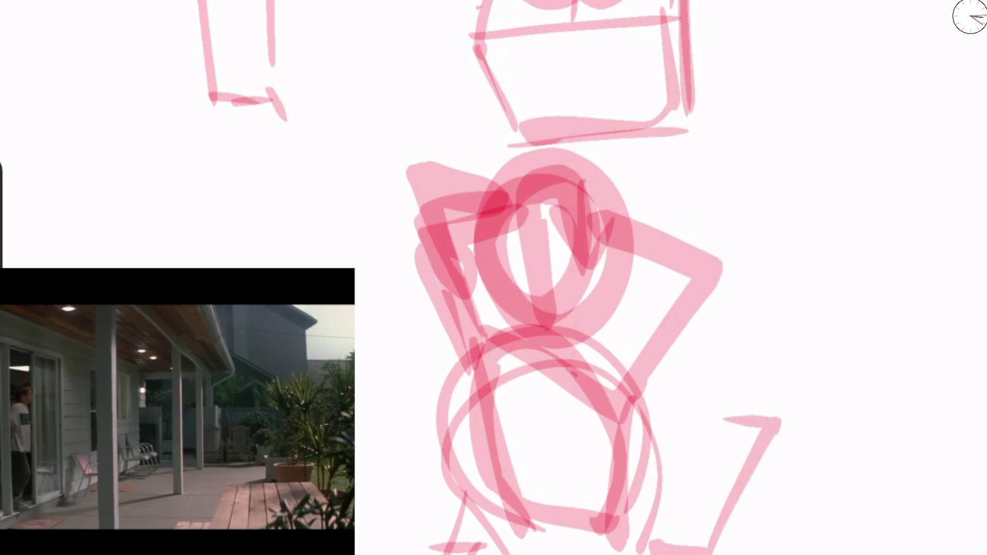
{"action": "left_click", "coordinate": [843, 16]}
{"action": "left_click", "coordinate": [832, 211]}
{"action": "left_click", "coordinate": [832, 278]}
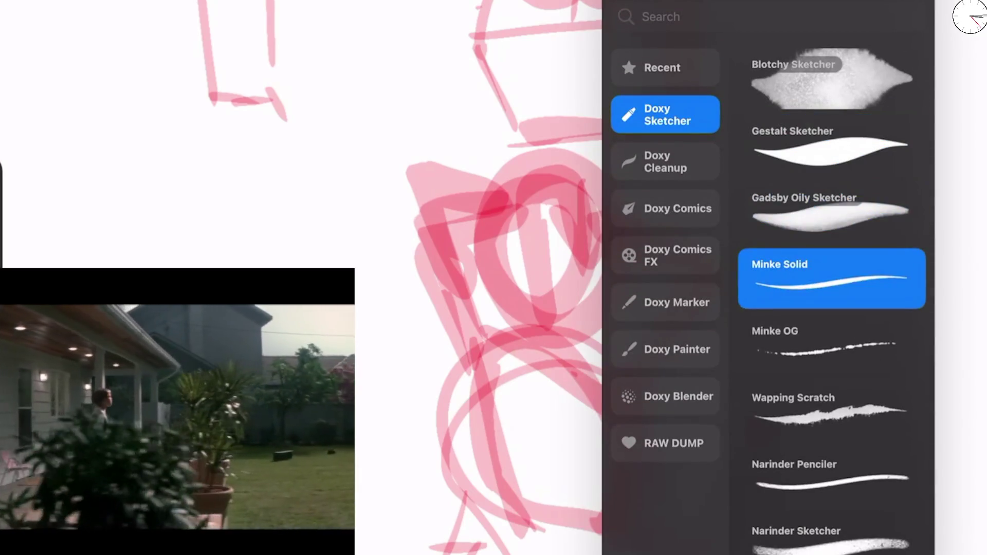
{"action": "mouse_move", "coordinate": [494, 422]}
{"action": "left_mouse_down"}
{"action": "mouse_move", "coordinate": [599, 360]}
{"action": "mouse_move", "coordinate": [571, 509]}
{"action": "left_mouse_up"}
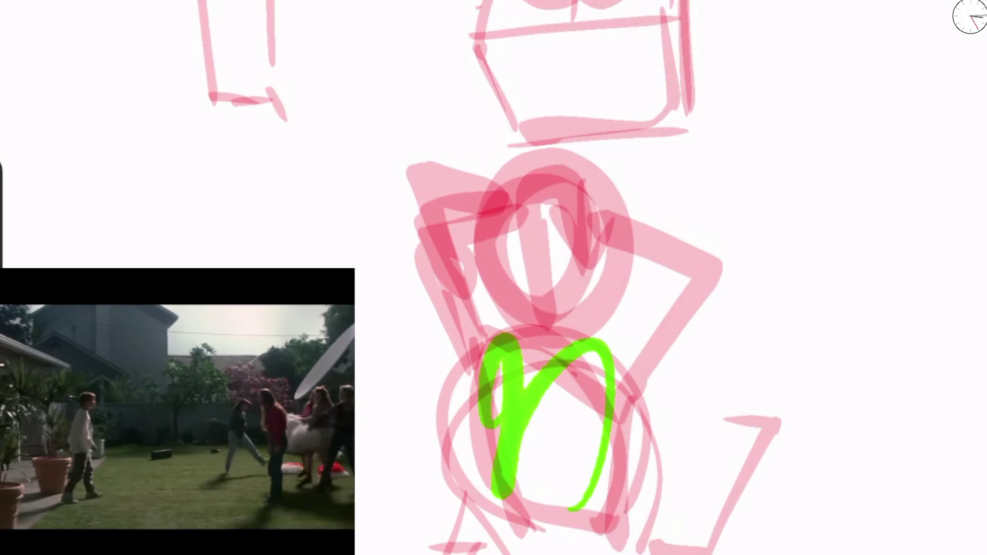
{"action": "key", "text": "ctrl+z"}
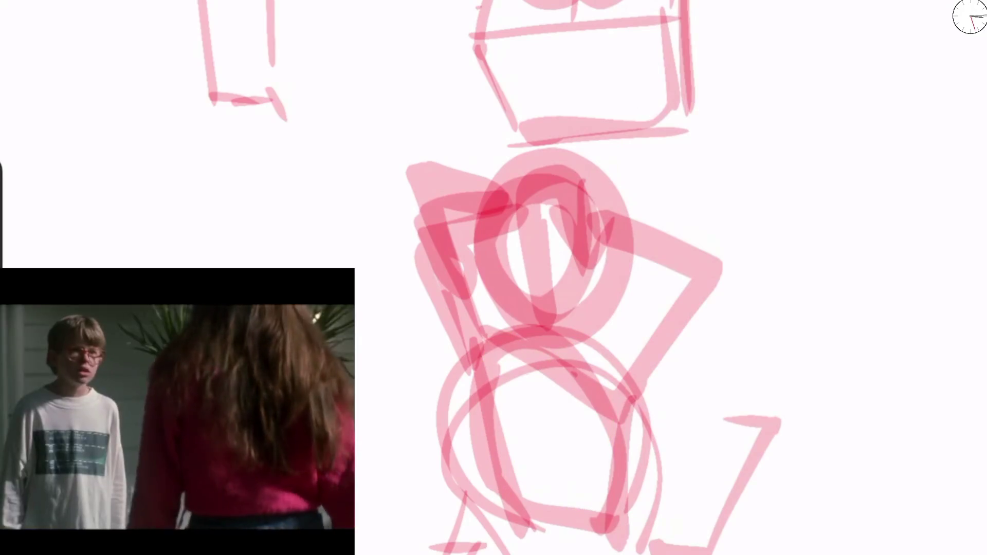
Step: Trace the lower torso, shoulder arc, neck and arms in green, undoing stray arm strokes
{"action": "mouse_move", "coordinate": [486, 360]}
{"action": "left_mouse_down"}
{"action": "mouse_move", "coordinate": [476, 420]}
{"action": "mouse_move", "coordinate": [509, 514]}
{"action": "mouse_move", "coordinate": [486, 362]}
{"action": "mouse_move", "coordinate": [621, 477]}
{"action": "mouse_move", "coordinate": [597, 527]}
{"action": "mouse_move", "coordinate": [427, 220]}
{"action": "mouse_move", "coordinate": [489, 360]}
{"action": "left_mouse_up"}
{"action": "left_click_drag", "start_coordinate": [450, 232], "coordinate": [486, 303]}
{"action": "left_click_drag", "start_coordinate": [496, 342], "coordinate": [445, 270]}
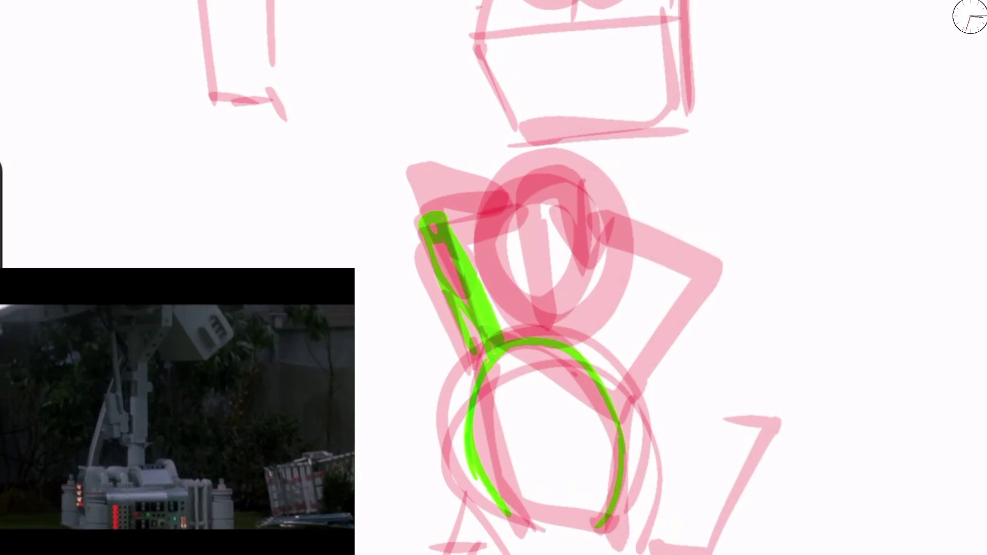
{"action": "left_click_drag", "start_coordinate": [422, 221], "coordinate": [486, 192]}
{"action": "mouse_move", "coordinate": [563, 339]}
{"action": "left_mouse_down"}
{"action": "mouse_move", "coordinate": [567, 203]}
{"action": "mouse_move", "coordinate": [592, 206]}
{"action": "mouse_move", "coordinate": [545, 315]}
{"action": "left_mouse_up"}
{"action": "mouse_move", "coordinate": [617, 236]}
{"action": "left_mouse_down"}
{"action": "mouse_move", "coordinate": [720, 300]}
{"action": "mouse_move", "coordinate": [618, 417]}
{"action": "left_mouse_up"}
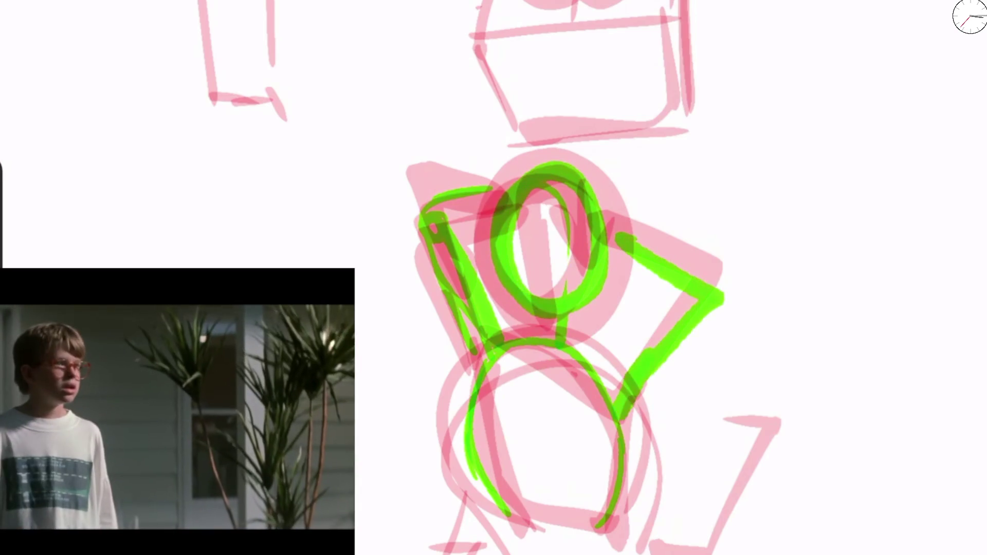
{"action": "mouse_move", "coordinate": [478, 358]}
{"action": "left_mouse_down"}
{"action": "mouse_move", "coordinate": [400, 300]}
{"action": "mouse_move", "coordinate": [471, 213]}
{"action": "left_mouse_up"}
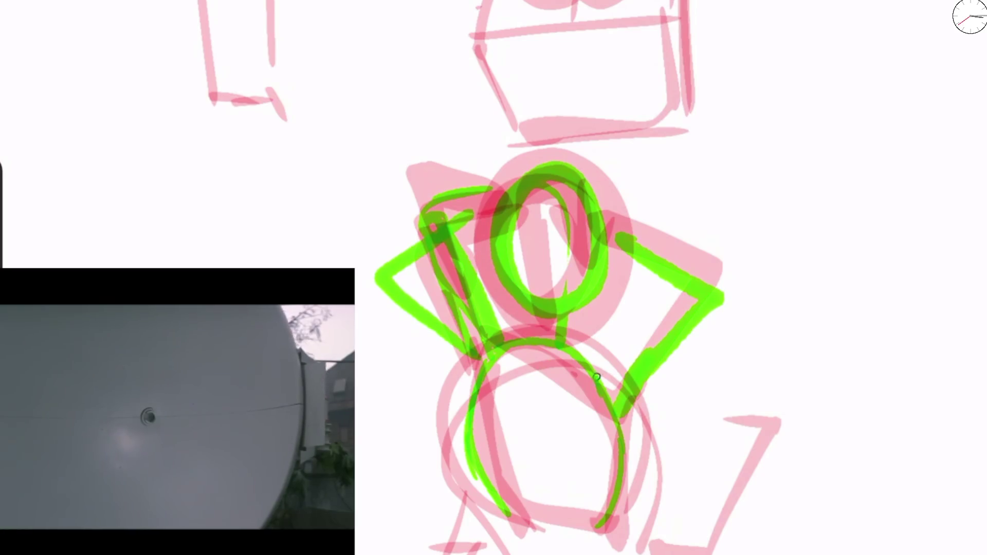
{"action": "left_click_drag", "start_coordinate": [597, 378], "coordinate": [615, 128]}
{"action": "key", "text": "ctrl+z"}
{"action": "key", "text": "ctrl+z"}
{"action": "key", "text": "ctrl+z"}
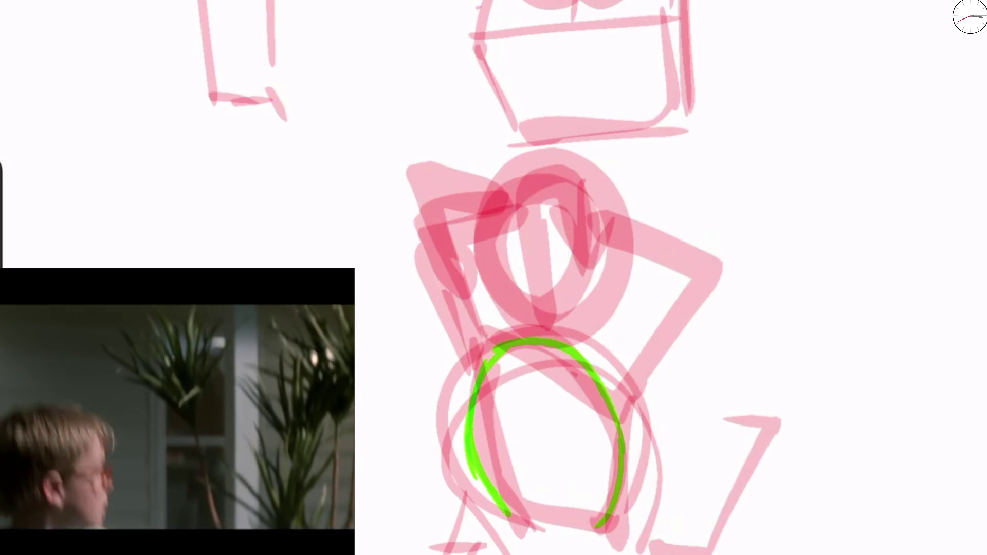
{"action": "mouse_move", "coordinate": [495, 339]}
{"action": "left_mouse_down"}
{"action": "mouse_move", "coordinate": [394, 399]}
{"action": "mouse_move", "coordinate": [463, 470]}
{"action": "left_mouse_up"}
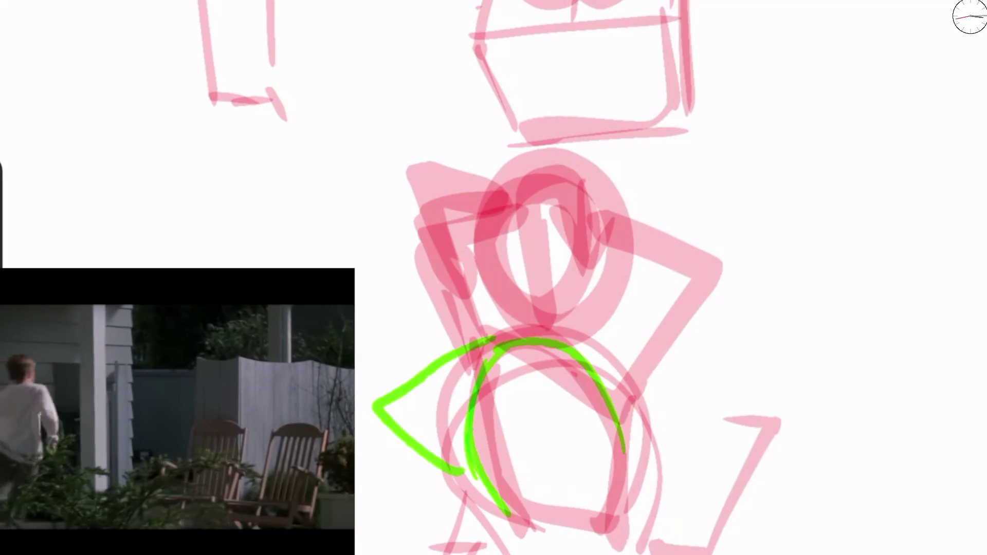
{"action": "key", "text": "ctrl+z"}
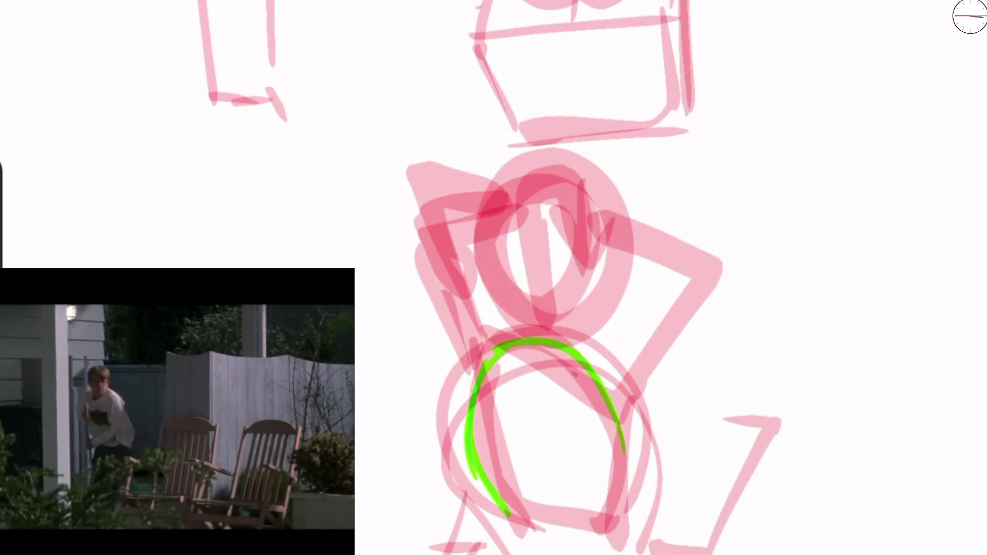
Step: Outline the lower torso and body sides in green, redo the arms, and undo a stray head loop
{"action": "mouse_move", "coordinate": [472, 379]}
{"action": "left_mouse_down"}
{"action": "mouse_move", "coordinate": [534, 538]}
{"action": "mouse_move", "coordinate": [630, 439]}
{"action": "left_mouse_up"}
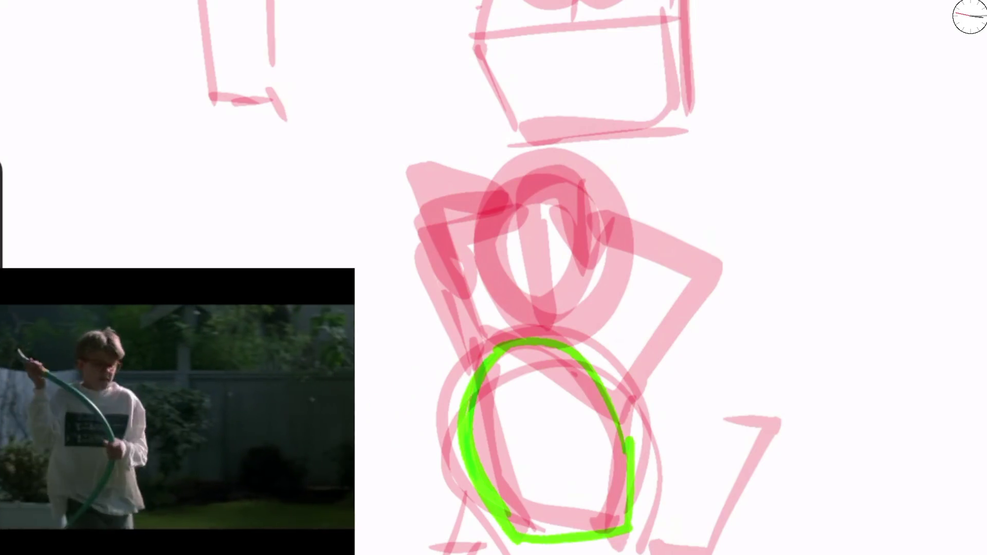
{"action": "mouse_move", "coordinate": [471, 411]}
{"action": "left_mouse_down"}
{"action": "mouse_move", "coordinate": [469, 380]}
{"action": "mouse_move", "coordinate": [370, 234]}
{"action": "mouse_move", "coordinate": [491, 347]}
{"action": "mouse_move", "coordinate": [452, 231]}
{"action": "left_mouse_up"}
{"action": "mouse_move", "coordinate": [617, 396]}
{"action": "left_mouse_down"}
{"action": "mouse_move", "coordinate": [741, 272]}
{"action": "mouse_move", "coordinate": [743, 255]}
{"action": "left_mouse_up"}
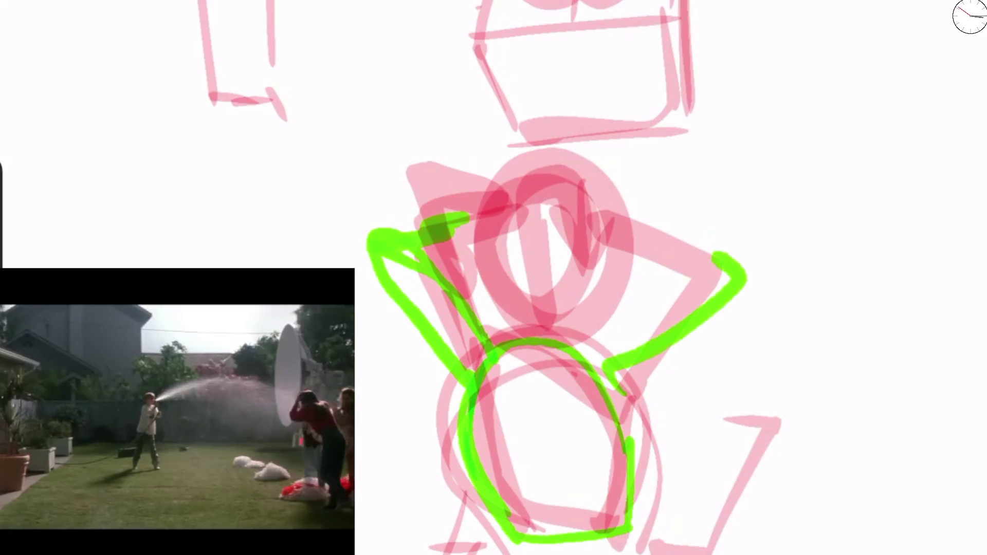
{"action": "key", "text": "ctrl+z"}
{"action": "key", "text": "ctrl+z"}
{"action": "left_click_drag", "start_coordinate": [486, 318], "coordinate": [496, 502]}
{"action": "mouse_move", "coordinate": [607, 372]}
{"action": "left_mouse_down"}
{"action": "mouse_move", "coordinate": [656, 370]}
{"action": "mouse_move", "coordinate": [633, 507]}
{"action": "left_mouse_up"}
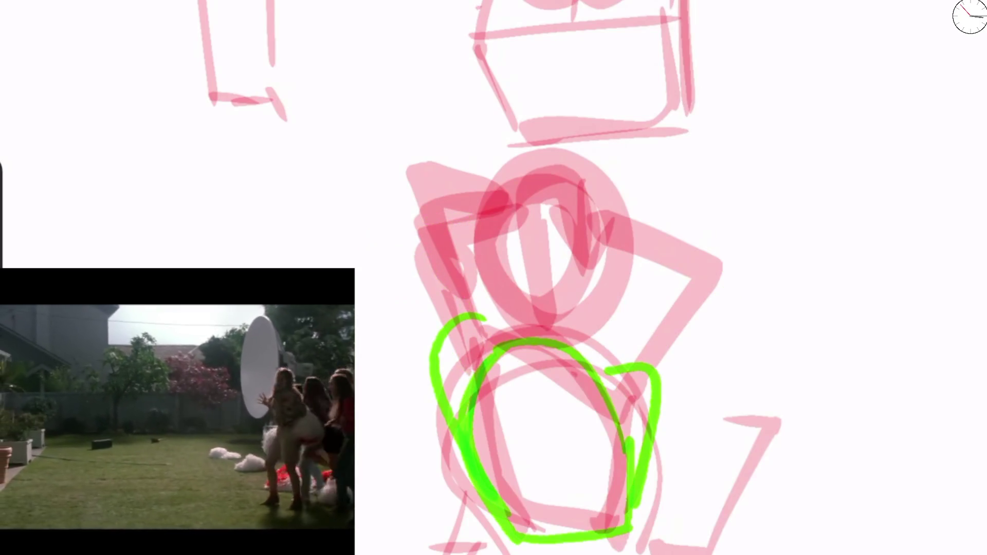
{"action": "left_click_drag", "start_coordinate": [532, 364], "coordinate": [607, 260]}
{"action": "mouse_move", "coordinate": [494, 278]}
{"action": "left_mouse_down"}
{"action": "mouse_move", "coordinate": [530, 355]}
{"action": "mouse_move", "coordinate": [512, 309]}
{"action": "mouse_move", "coordinate": [596, 288]}
{"action": "left_mouse_up"}
{"action": "key", "text": "ctrl+z"}
Step: Draw the green head circle, cross guidelines and chin line, then retrace the torso contours
{"action": "mouse_move", "coordinate": [537, 252]}
{"action": "left_mouse_down"}
{"action": "mouse_move", "coordinate": [542, 319]}
{"action": "mouse_move", "coordinate": [565, 153]}
{"action": "mouse_move", "coordinate": [586, 185]}
{"action": "left_mouse_up"}
{"action": "left_click_drag", "start_coordinate": [514, 186], "coordinate": [584, 172]}
{"action": "mouse_move", "coordinate": [509, 175]}
{"action": "left_mouse_down"}
{"action": "mouse_move", "coordinate": [520, 329]}
{"action": "mouse_move", "coordinate": [566, 165]}
{"action": "left_mouse_up"}
{"action": "left_click_drag", "start_coordinate": [553, 224], "coordinate": [565, 330]}
{"action": "mouse_move", "coordinate": [471, 301]}
{"action": "left_mouse_down"}
{"action": "mouse_move", "coordinate": [588, 350]}
{"action": "mouse_move", "coordinate": [648, 447]}
{"action": "left_mouse_up"}
{"action": "mouse_move", "coordinate": [450, 334]}
{"action": "left_mouse_down"}
{"action": "mouse_move", "coordinate": [514, 524]}
{"action": "mouse_move", "coordinate": [638, 520]}
{"action": "left_mouse_up"}
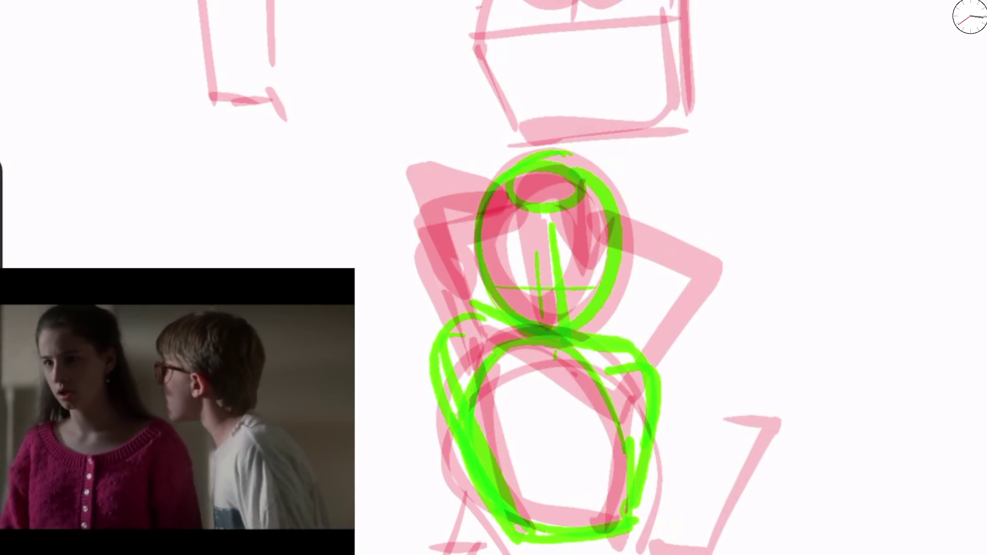
{"action": "left_click_drag", "start_coordinate": [456, 338], "coordinate": [497, 528]}
{"action": "mouse_move", "coordinate": [658, 378]}
{"action": "left_mouse_down"}
{"action": "mouse_move", "coordinate": [678, 435]}
{"action": "mouse_move", "coordinate": [643, 538]}
{"action": "left_mouse_up"}
{"action": "left_click_drag", "start_coordinate": [515, 376], "coordinate": [597, 375]}
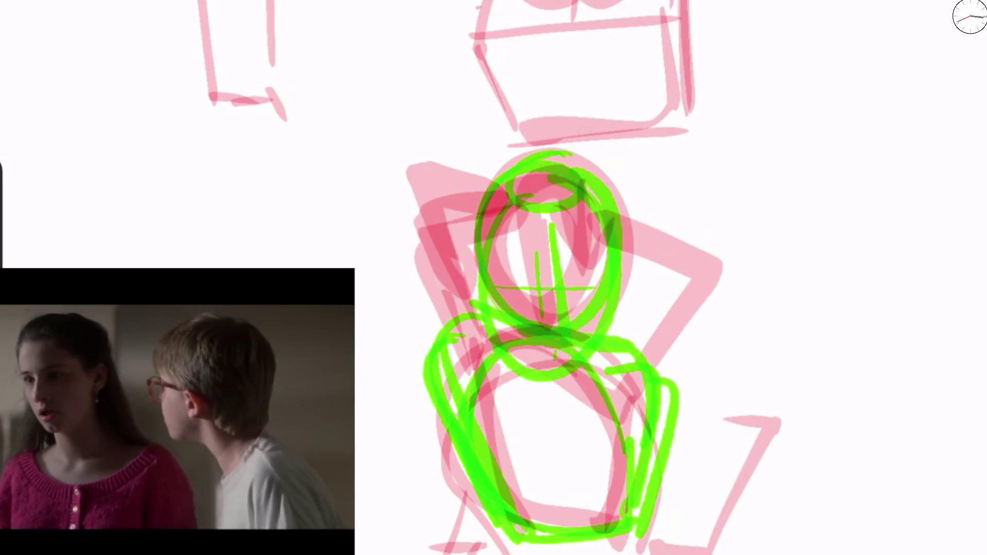
{"action": "left_click_drag", "start_coordinate": [514, 185], "coordinate": [592, 329]}
Step: Draw green arm lines on the upper-left sketch, up to a shoulder loop with a tick
{"action": "scroll", "coordinate": [550, 278], "scroll_direction": "down", "scroll_amount": 5}
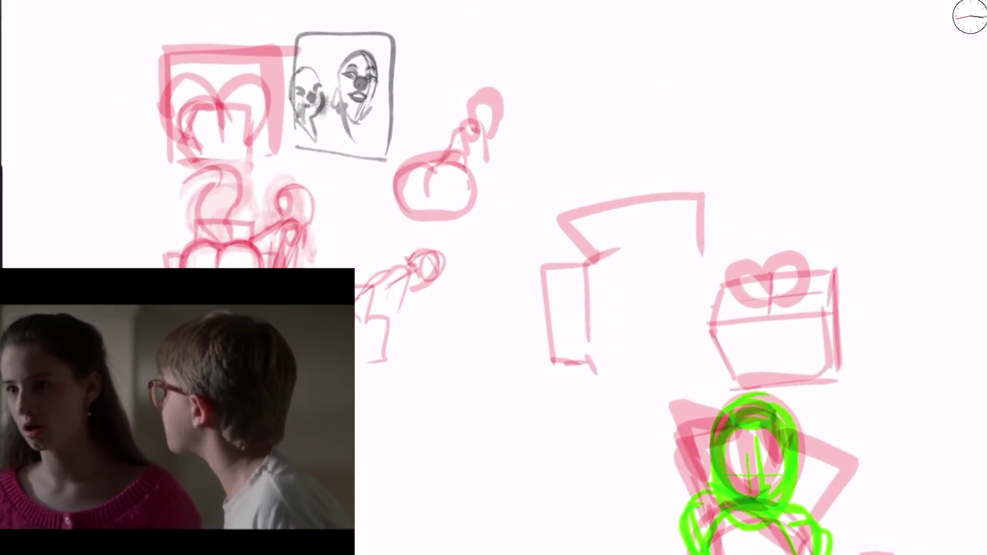
{"action": "scroll", "coordinate": [257, 216], "scroll_direction": "up", "scroll_amount": 5}
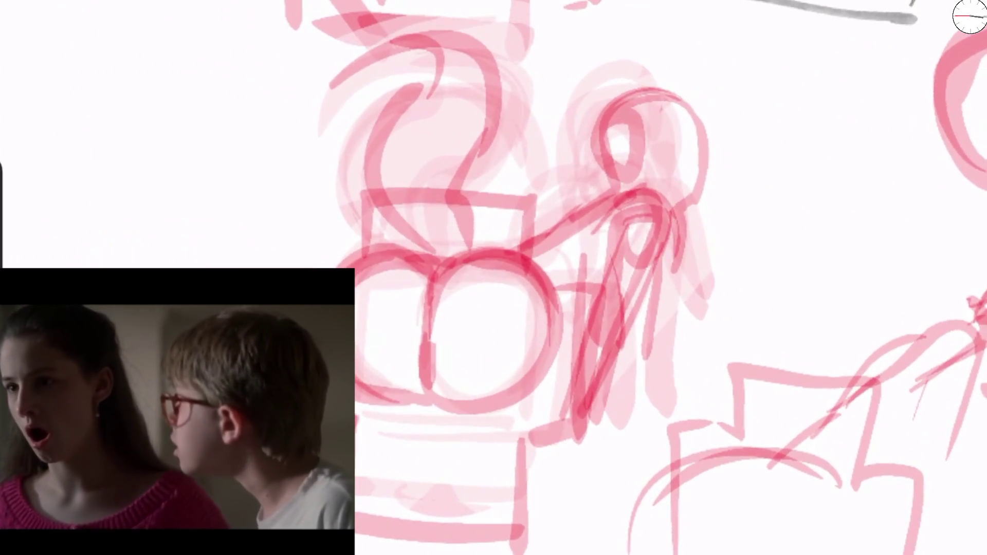
{"action": "mouse_move", "coordinate": [514, 272]}
{"action": "left_mouse_down"}
{"action": "mouse_move", "coordinate": [572, 231]}
{"action": "mouse_move", "coordinate": [650, 198]}
{"action": "mouse_move", "coordinate": [623, 212]}
{"action": "mouse_move", "coordinate": [582, 295]}
{"action": "mouse_move", "coordinate": [586, 411]}
{"action": "left_mouse_up"}
{"action": "left_click_drag", "start_coordinate": [674, 210], "coordinate": [609, 394]}
{"action": "left_click_drag", "start_coordinate": [628, 237], "coordinate": [599, 316]}
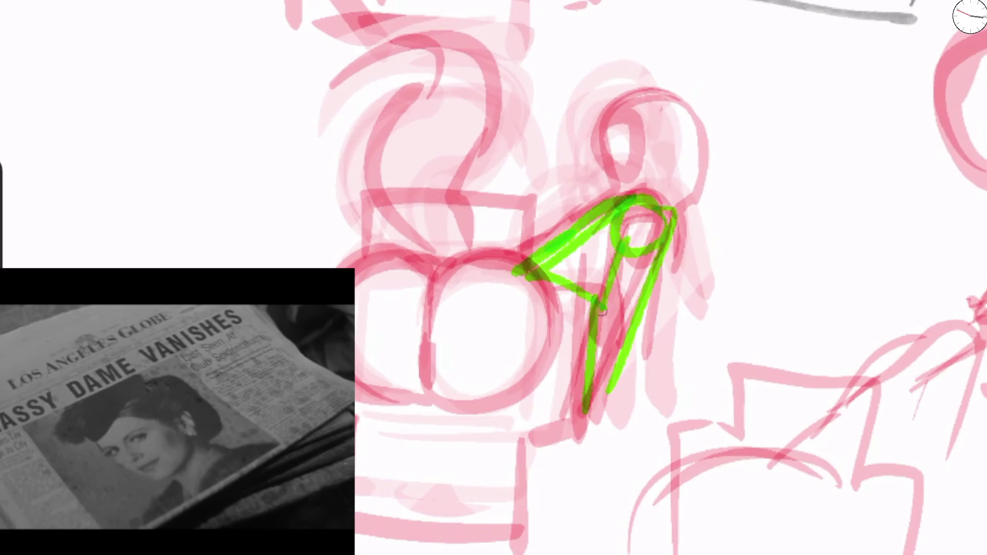
{"action": "mouse_move", "coordinate": [645, 170]}
{"action": "left_mouse_down"}
{"action": "mouse_move", "coordinate": [617, 204]}
{"action": "mouse_move", "coordinate": [633, 176]}
{"action": "mouse_move", "coordinate": [704, 149]}
{"action": "left_mouse_up"}
Step: Sketch the curled hair, arcs over the pink circles, and the seat ledge with step line in green
{"action": "mouse_move", "coordinate": [617, 154]}
{"action": "left_mouse_down"}
{"action": "mouse_move", "coordinate": [709, 185]}
{"action": "mouse_move", "coordinate": [684, 226]}
{"action": "left_mouse_up"}
{"action": "left_click_drag", "start_coordinate": [648, 154], "coordinate": [630, 171]}
{"action": "left_click_drag", "start_coordinate": [638, 126], "coordinate": [645, 159]}
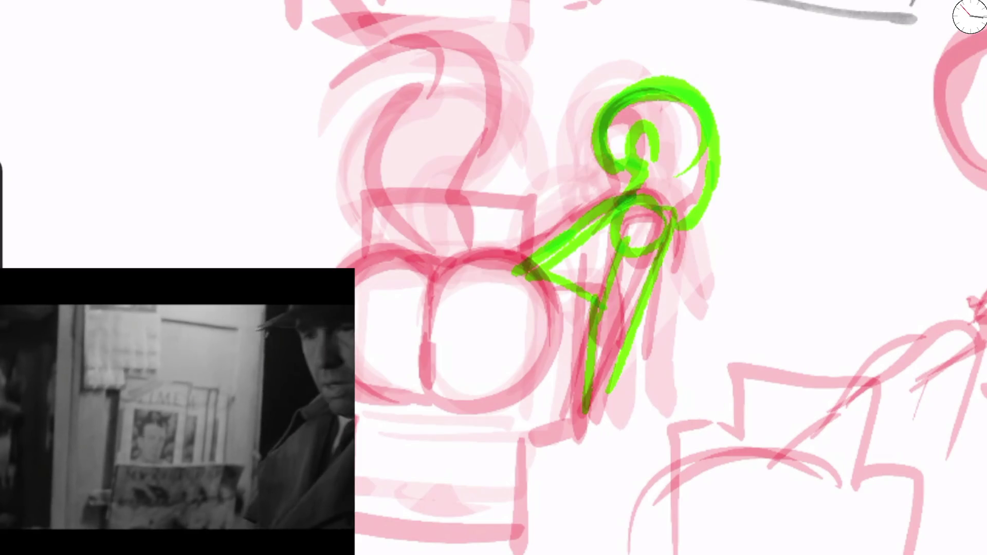
{"action": "left_click_drag", "start_coordinate": [507, 252], "coordinate": [430, 360]}
{"action": "left_click_drag", "start_coordinate": [435, 288], "coordinate": [535, 396]}
{"action": "left_click_drag", "start_coordinate": [442, 268], "coordinate": [330, 268]}
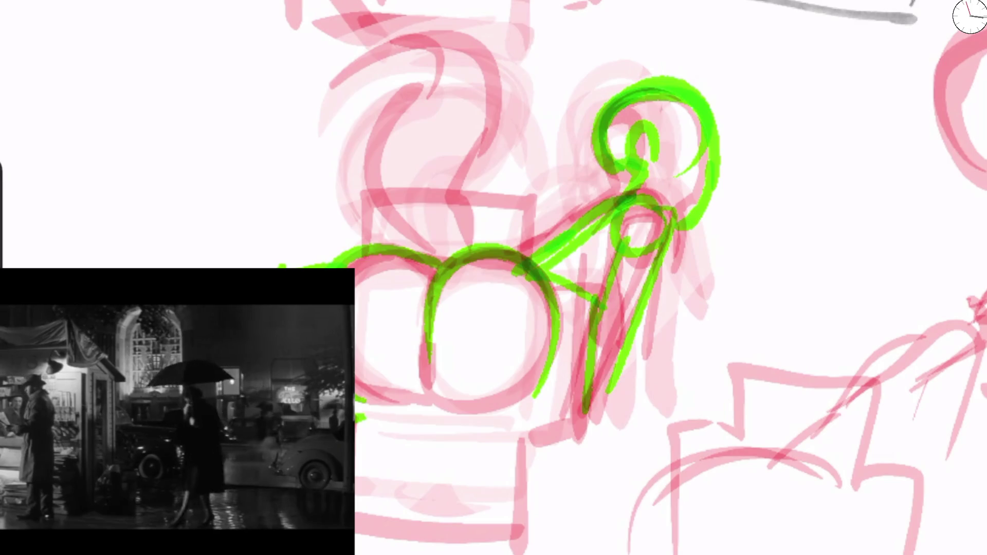
{"action": "mouse_move", "coordinate": [360, 512]}
{"action": "left_mouse_down"}
{"action": "mouse_move", "coordinate": [508, 481]}
{"action": "mouse_move", "coordinate": [585, 441]}
{"action": "mouse_move", "coordinate": [566, 275]}
{"action": "left_mouse_up"}
{"action": "mouse_move", "coordinate": [367, 244]}
{"action": "left_mouse_down"}
{"action": "mouse_move", "coordinate": [368, 180]}
{"action": "mouse_move", "coordinate": [535, 252]}
{"action": "left_mouse_up"}
{"action": "scroll", "coordinate": [386, 422], "scroll_direction": "down", "scroll_amount": 5}
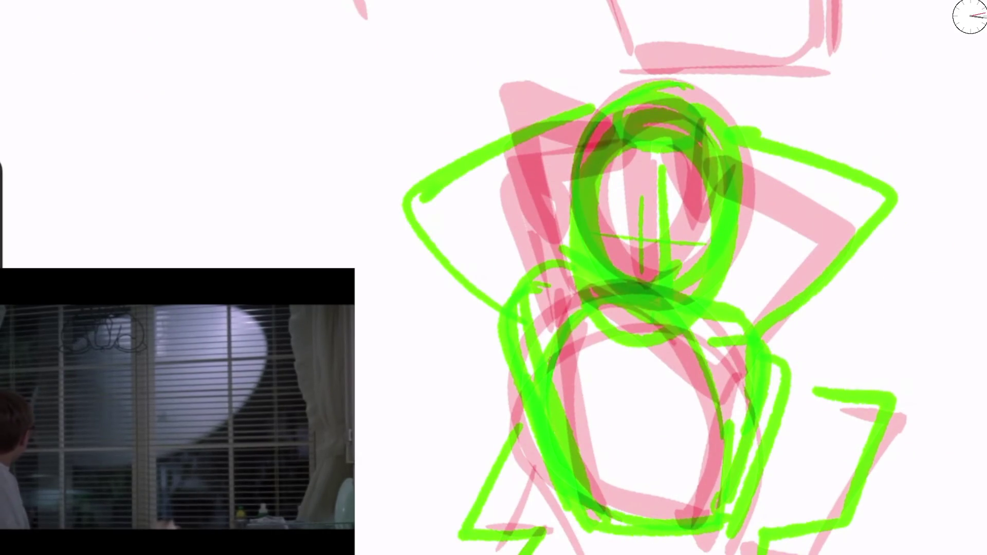
Step: Undo the green right-arm stroke and draw thick arms raised behind the head and along the forearm
{"action": "key", "text": "ctrl+z"}
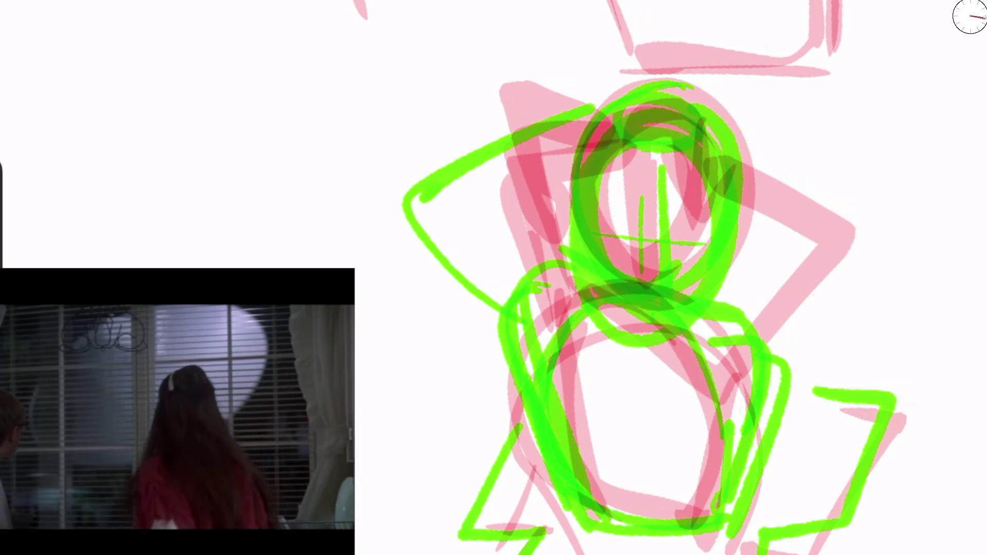
{"action": "mouse_move", "coordinate": [560, 319]}
{"action": "left_mouse_down"}
{"action": "mouse_move", "coordinate": [404, 188]}
{"action": "mouse_move", "coordinate": [607, 100]}
{"action": "left_mouse_up"}
{"action": "mouse_move", "coordinate": [762, 360]}
{"action": "left_mouse_down"}
{"action": "mouse_move", "coordinate": [792, 314]}
{"action": "mouse_move", "coordinate": [782, 316]}
{"action": "mouse_move", "coordinate": [921, 174]}
{"action": "mouse_move", "coordinate": [694, 103]}
{"action": "left_mouse_up"}
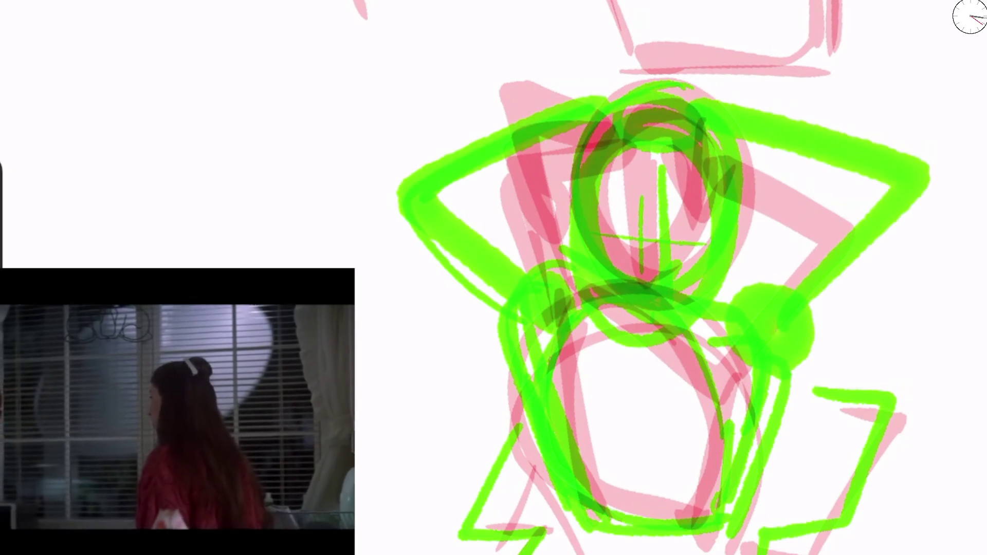
{"action": "left_click_drag", "start_coordinate": [884, 257], "coordinate": [731, 380]}
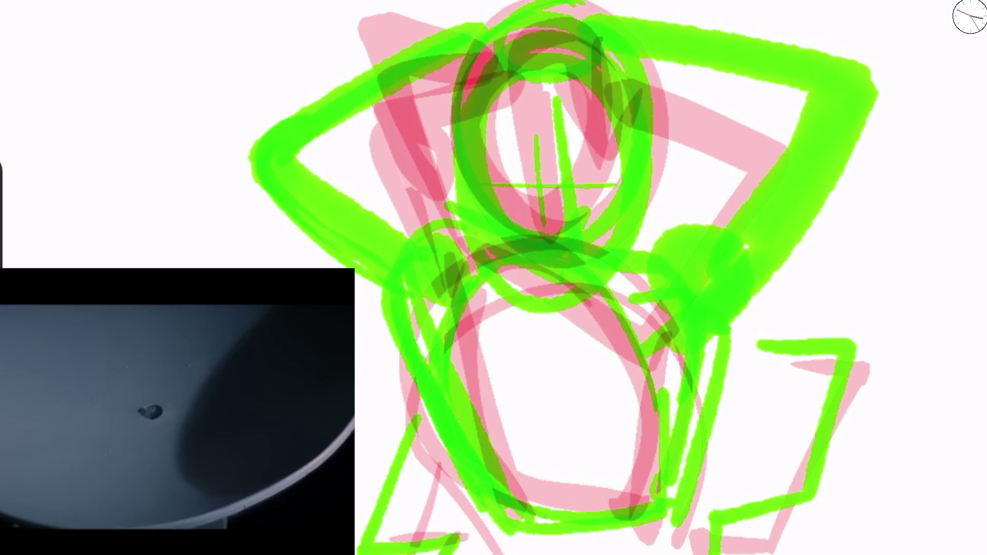
Step: Pick red as the brush colour, test it with torso strokes, then undo them
{"action": "left_click", "coordinate": [969, 16]}
{"action": "left_click", "coordinate": [875, 154]}
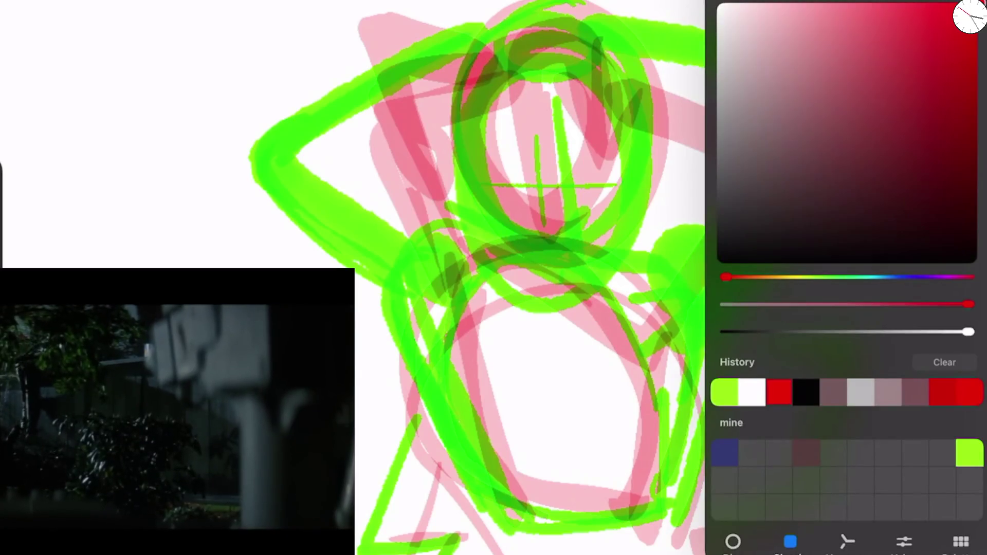
{"action": "left_click_drag", "start_coordinate": [498, 236], "coordinate": [491, 301]}
{"action": "left_click_drag", "start_coordinate": [527, 244], "coordinate": [442, 373]}
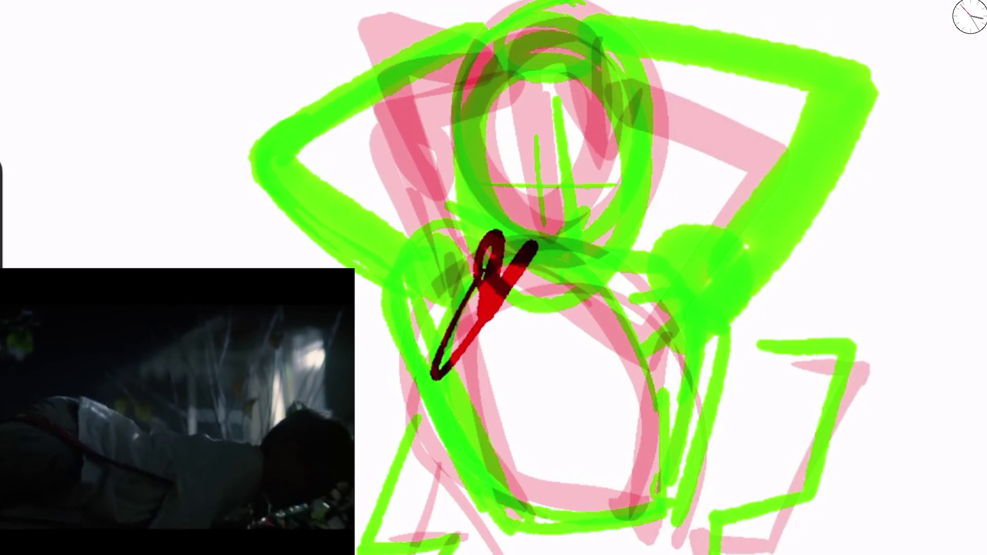
{"action": "key", "text": "ctrl+z"}
{"action": "key", "text": "ctrl+z"}
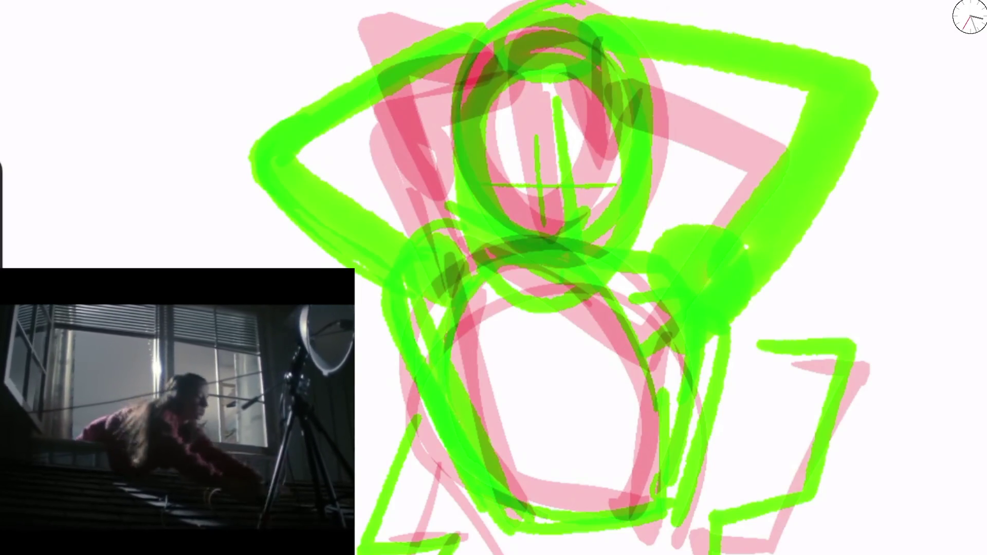
Step: Ink the head's arcs and the left arm's edges in dark red
{"action": "scroll", "coordinate": [617, 278], "scroll_direction": "down", "scroll_amount": 3}
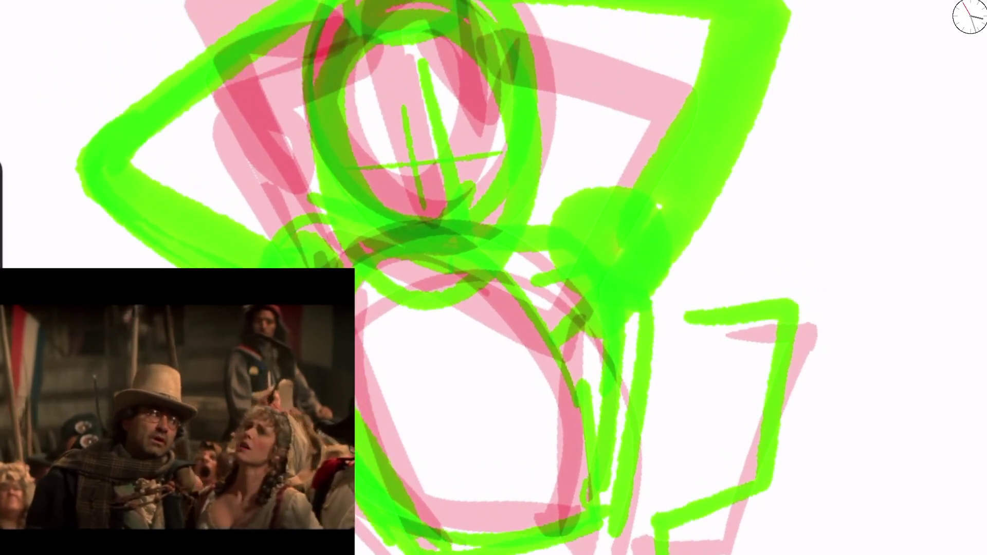
{"action": "mouse_move", "coordinate": [391, 225]}
{"action": "left_mouse_down"}
{"action": "mouse_move", "coordinate": [365, 264]}
{"action": "mouse_move", "coordinate": [315, 145]}
{"action": "mouse_move", "coordinate": [342, 1]}
{"action": "left_mouse_up"}
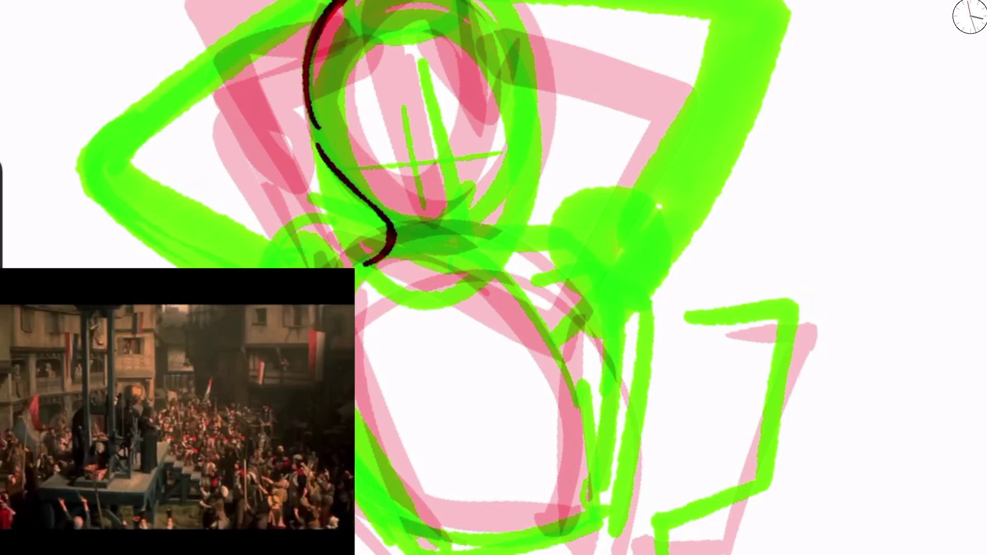
{"action": "left_click_drag", "start_coordinate": [489, 3], "coordinate": [506, 111]}
{"action": "left_click_drag", "start_coordinate": [517, 31], "coordinate": [471, 216]}
{"action": "mouse_move", "coordinate": [317, 146]}
{"action": "left_mouse_down"}
{"action": "mouse_move", "coordinate": [444, 221]}
{"action": "mouse_move", "coordinate": [363, 283]}
{"action": "mouse_move", "coordinate": [270, 264]}
{"action": "left_mouse_up"}
{"action": "mouse_move", "coordinate": [355, 260]}
{"action": "left_mouse_down"}
{"action": "mouse_move", "coordinate": [175, 187]}
{"action": "mouse_move", "coordinate": [162, 144]}
{"action": "left_mouse_up"}
{"action": "left_click_drag", "start_coordinate": [157, 201], "coordinate": [126, 204]}
{"action": "left_click_drag", "start_coordinate": [102, 167], "coordinate": [288, 20]}
{"action": "left_click_drag", "start_coordinate": [117, 185], "coordinate": [200, 268]}
Step: Ink the right shoulder oval, right arm edge and large round torso in dark red
{"action": "mouse_move", "coordinate": [591, 188]}
{"action": "left_mouse_down"}
{"action": "mouse_move", "coordinate": [563, 293]}
{"action": "mouse_move", "coordinate": [655, 8]}
{"action": "left_mouse_up"}
{"action": "mouse_move", "coordinate": [715, 3]}
{"action": "left_mouse_down"}
{"action": "mouse_move", "coordinate": [690, 206]}
{"action": "mouse_move", "coordinate": [620, 315]}
{"action": "left_mouse_up"}
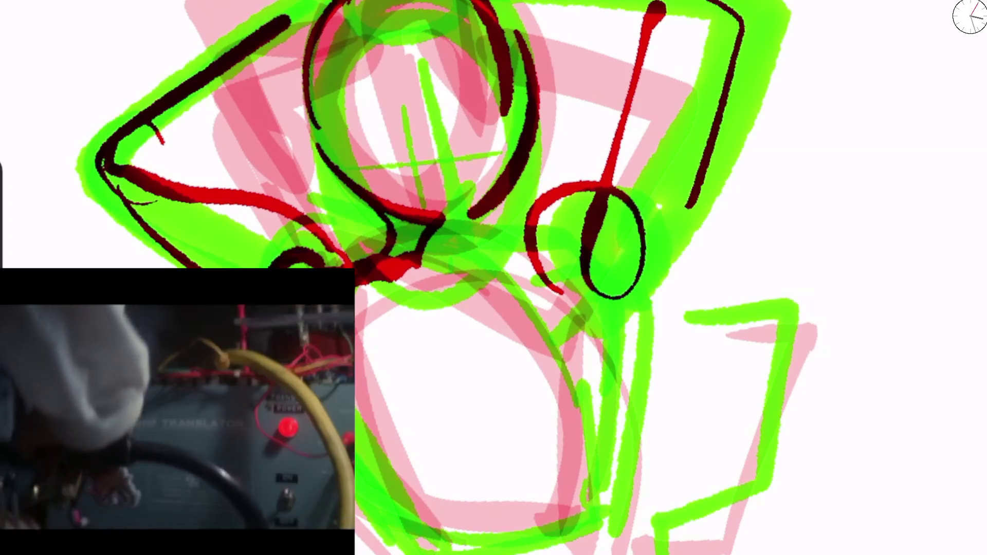
{"action": "mouse_move", "coordinate": [460, 283]}
{"action": "left_mouse_down"}
{"action": "mouse_move", "coordinate": [481, 324]}
{"action": "mouse_move", "coordinate": [511, 467]}
{"action": "left_mouse_up"}
{"action": "left_click_drag", "start_coordinate": [358, 455], "coordinate": [427, 553]}
{"action": "mouse_move", "coordinate": [630, 303]}
{"action": "left_mouse_down"}
{"action": "mouse_move", "coordinate": [615, 546]}
{"action": "mouse_move", "coordinate": [648, 329]}
{"action": "left_mouse_up"}
{"action": "mouse_move", "coordinate": [627, 291]}
{"action": "left_mouse_down"}
{"action": "mouse_move", "coordinate": [463, 241]}
{"action": "mouse_move", "coordinate": [515, 546]}
{"action": "mouse_move", "coordinate": [640, 334]}
{"action": "left_mouse_up"}
{"action": "left_click_drag", "start_coordinate": [640, 334], "coordinate": [625, 288]}
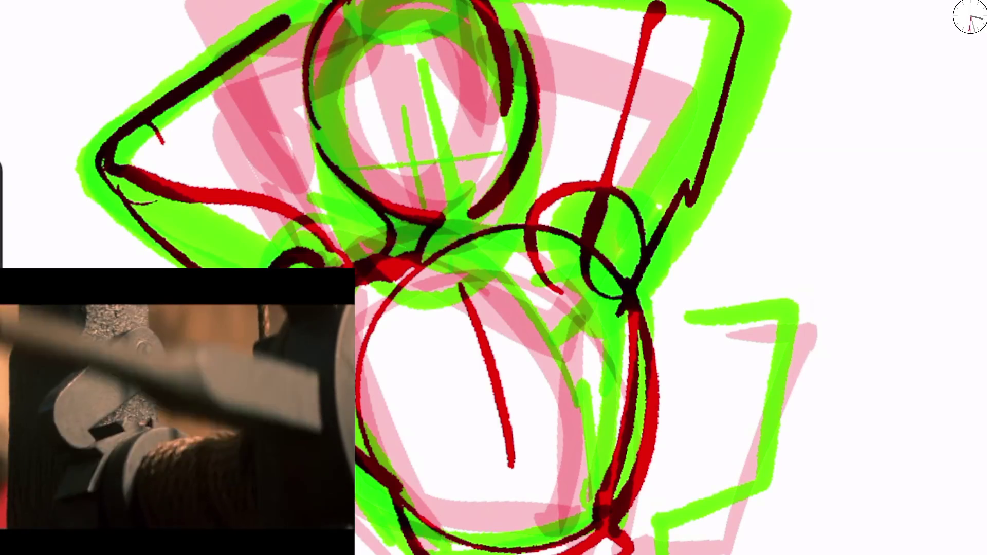
{"action": "scroll", "coordinate": [720, 401], "scroll_direction": "down", "scroll_amount": 10}
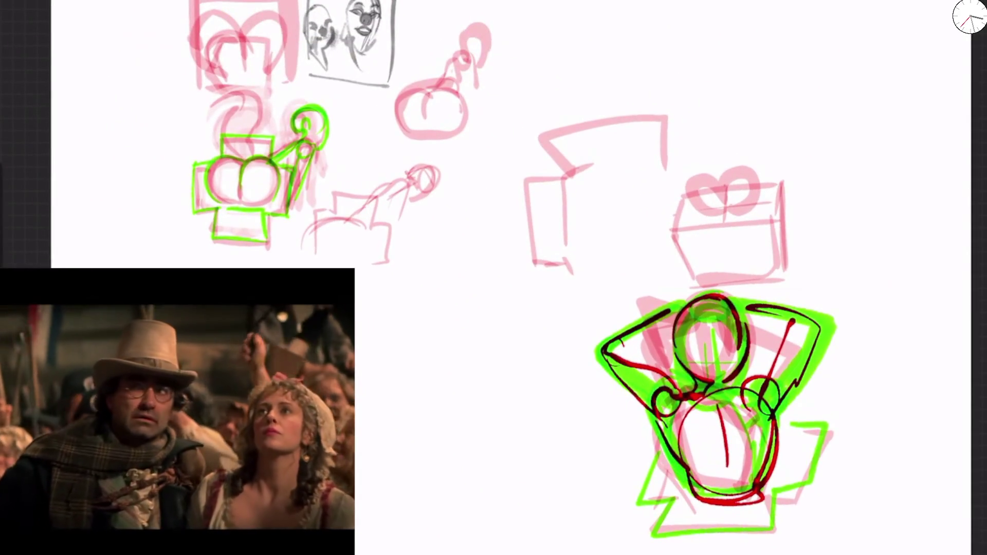
Step: Ink the two cushion circles and the line across them in dark red
{"action": "scroll", "coordinate": [205, 139], "scroll_direction": "up", "scroll_amount": 10}
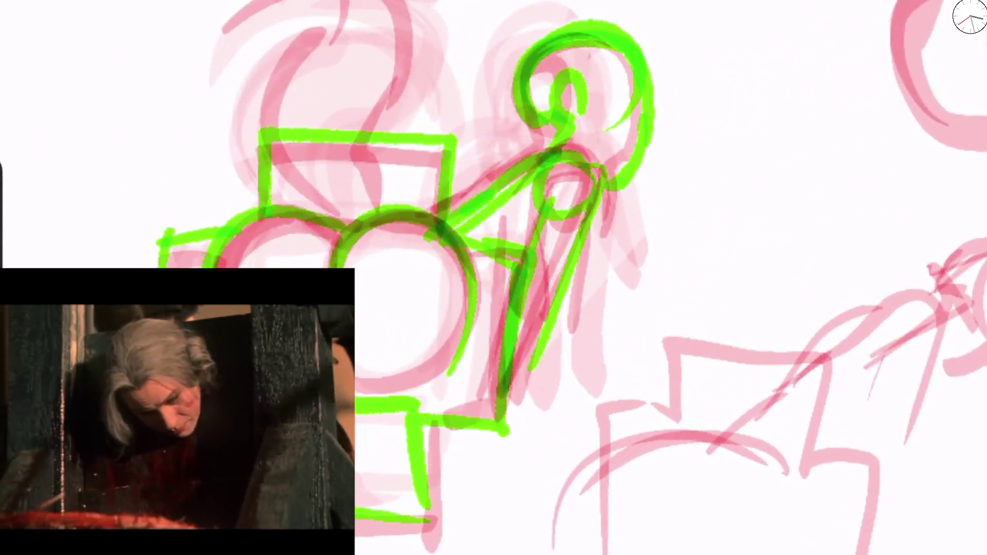
{"action": "mouse_move", "coordinate": [198, 267]}
{"action": "left_mouse_down"}
{"action": "mouse_move", "coordinate": [305, 212]}
{"action": "mouse_move", "coordinate": [350, 243]}
{"action": "mouse_move", "coordinate": [493, 263]}
{"action": "left_mouse_up"}
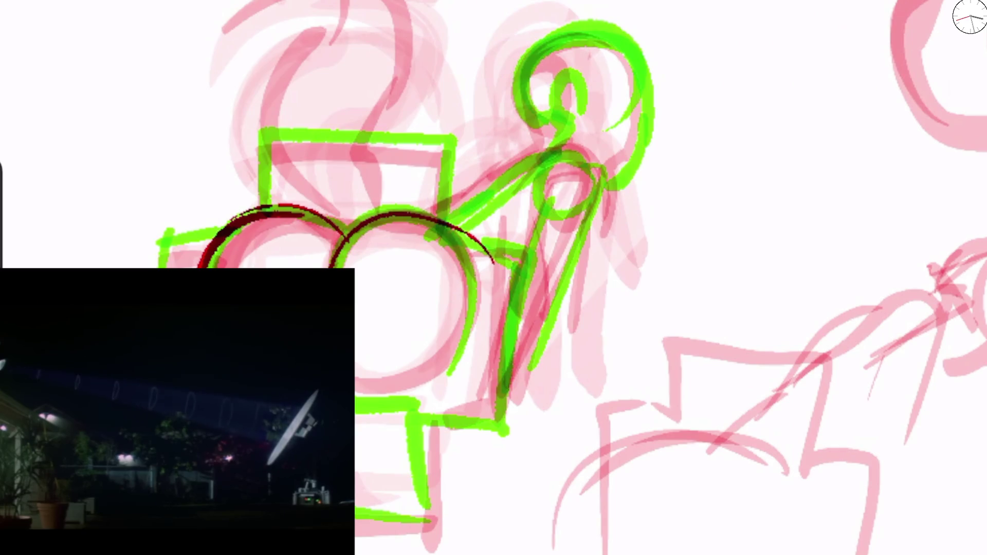
{"action": "left_click_drag", "start_coordinate": [418, 236], "coordinate": [444, 220]}
{"action": "left_click_drag", "start_coordinate": [427, 227], "coordinate": [445, 385]}
{"action": "left_click_drag", "start_coordinate": [489, 261], "coordinate": [452, 352]}
{"action": "left_click_drag", "start_coordinate": [425, 220], "coordinate": [477, 206]}
{"action": "left_click_drag", "start_coordinate": [314, 241], "coordinate": [434, 249]}
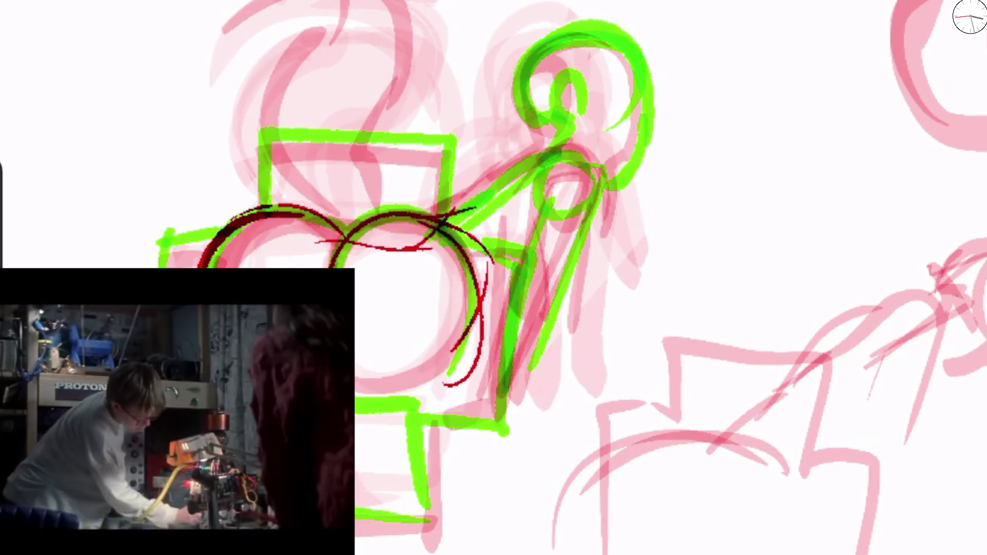
{"action": "mouse_move", "coordinate": [447, 211]}
{"action": "left_mouse_down"}
{"action": "mouse_move", "coordinate": [525, 234]}
{"action": "mouse_move", "coordinate": [494, 304]}
{"action": "mouse_move", "coordinate": [537, 334]}
{"action": "left_mouse_up"}
Step: Circle the small figure's head with its inner curl, then ink the neck line and body arcs
{"action": "left_click_drag", "start_coordinate": [610, 200], "coordinate": [551, 222]}
{"action": "left_click_drag", "start_coordinate": [555, 169], "coordinate": [522, 345]}
{"action": "mouse_move", "coordinate": [540, 131]}
{"action": "left_mouse_down"}
{"action": "mouse_move", "coordinate": [550, 152]}
{"action": "mouse_move", "coordinate": [651, 62]}
{"action": "mouse_move", "coordinate": [565, 149]}
{"action": "left_mouse_up"}
{"action": "left_click_drag", "start_coordinate": [648, 46], "coordinate": [635, 183]}
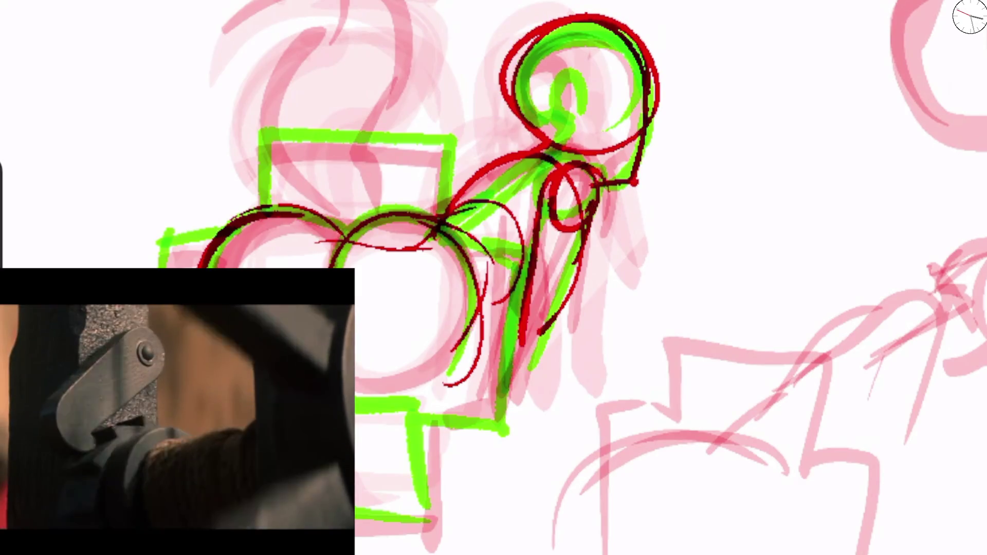
{"action": "left_click_drag", "start_coordinate": [600, 68], "coordinate": [558, 146]}
{"action": "left_click_drag", "start_coordinate": [538, 77], "coordinate": [640, 72]}
{"action": "left_click_drag", "start_coordinate": [582, 186], "coordinate": [635, 183]}
{"action": "mouse_move", "coordinate": [558, 152]}
{"action": "left_mouse_down"}
{"action": "mouse_move", "coordinate": [458, 203]}
{"action": "mouse_move", "coordinate": [209, 221]}
{"action": "left_mouse_up"}
{"action": "left_click_drag", "start_coordinate": [494, 309], "coordinate": [355, 390]}
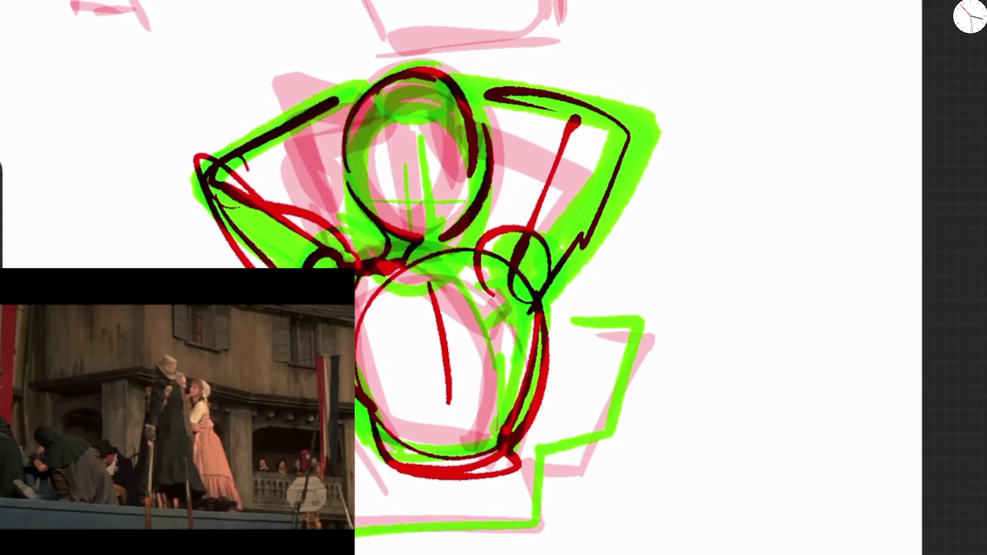
{"action": "left_click_drag", "start_coordinate": [218, 170], "coordinate": [262, 268]}
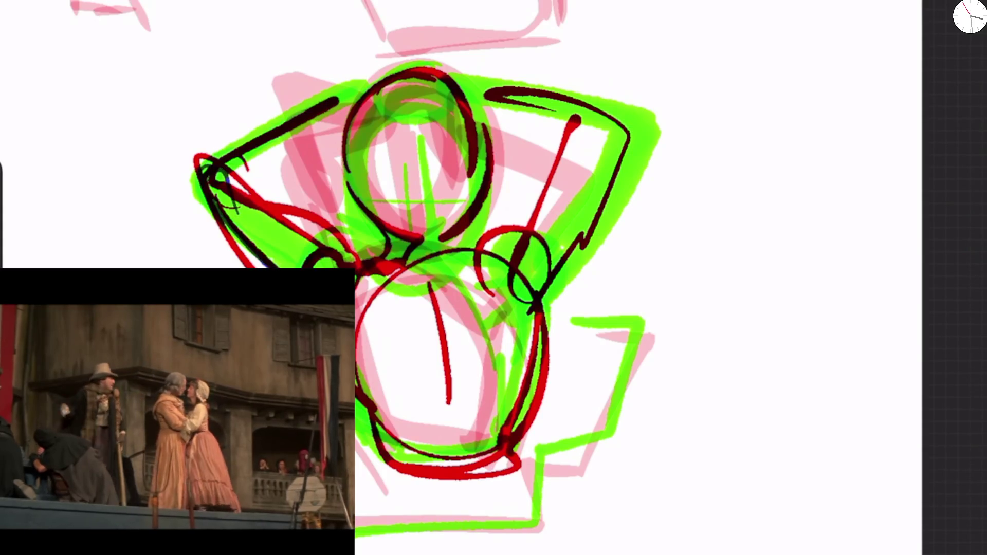
Step: Switch to a lighter blue-purple at 42% brush size and scribble over the head and shoulder
{"action": "left_click_drag", "start_coordinate": [386, 327], "coordinate": [358, 470]}
{"action": "left_click", "coordinate": [970, 17]}
{"action": "left_click", "coordinate": [807, 9]}
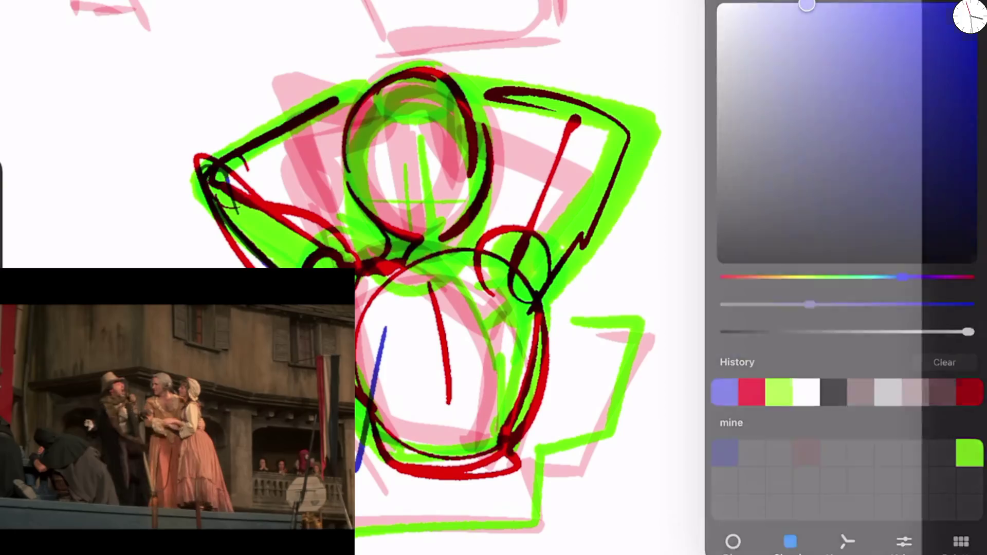
{"action": "left_click_drag", "start_coordinate": [426, 80], "coordinate": [427, 187]}
{"action": "mouse_move", "coordinate": [427, 226]}
{"action": "left_mouse_down"}
{"action": "mouse_move", "coordinate": [396, 164]}
{"action": "mouse_move", "coordinate": [463, 155]}
{"action": "mouse_move", "coordinate": [434, 221]}
{"action": "left_mouse_up"}
{"action": "left_click", "coordinate": [1, 211]}
{"action": "left_click_drag", "start_coordinate": [411, 118], "coordinate": [391, 190]}
{"action": "mouse_move", "coordinate": [380, 134]}
{"action": "left_mouse_down"}
{"action": "mouse_move", "coordinate": [463, 227]}
{"action": "mouse_move", "coordinate": [448, 226]}
{"action": "left_mouse_up"}
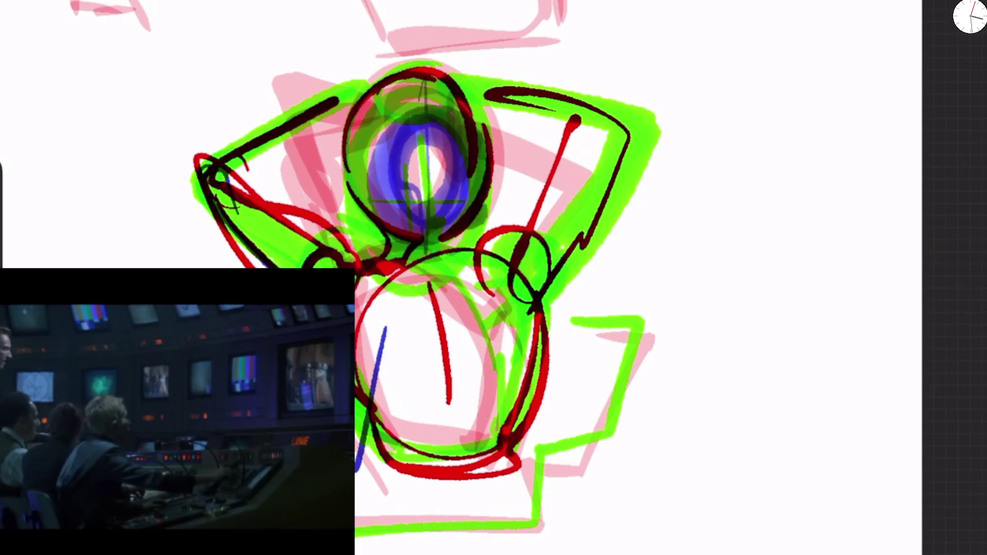
{"action": "left_click_drag", "start_coordinate": [380, 281], "coordinate": [370, 314]}
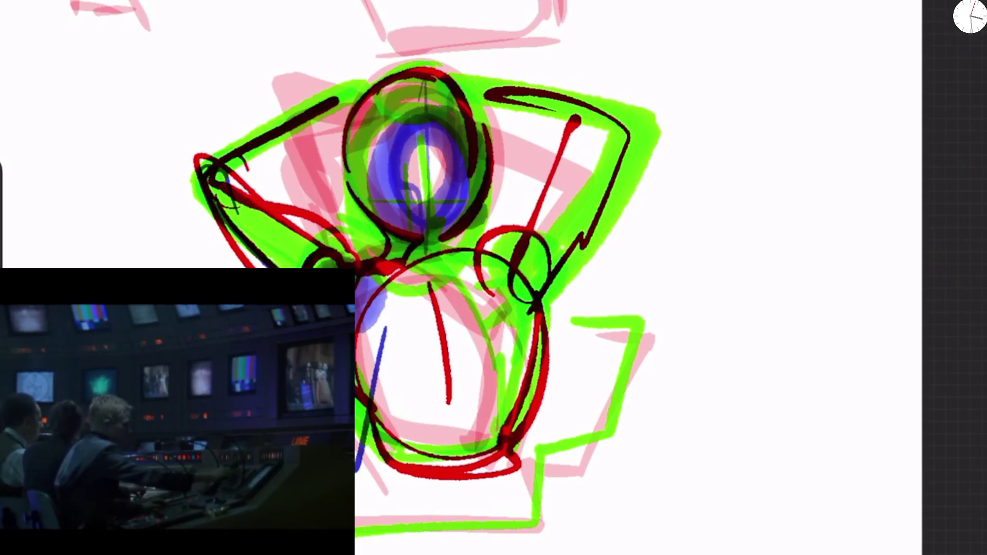
{"action": "left_click_drag", "start_coordinate": [499, 268], "coordinate": [535, 283]}
Step: Switch to the Minke OG brush and add light blue strokes below the figure
{"action": "mouse_move", "coordinate": [494, 246]}
{"action": "left_mouse_down"}
{"action": "mouse_move", "coordinate": [540, 303]}
{"action": "mouse_move", "coordinate": [540, 412]}
{"action": "left_mouse_up"}
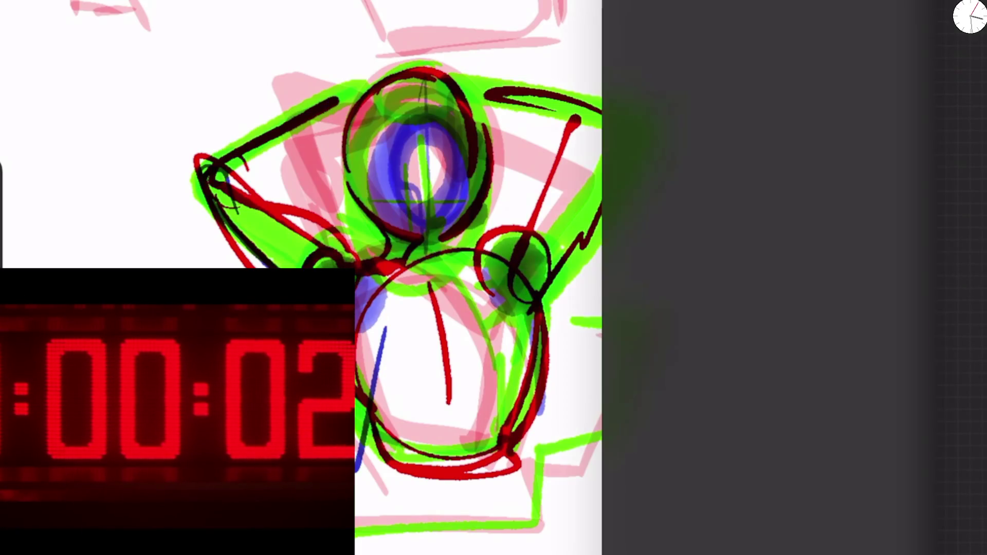
{"action": "scroll", "coordinate": [832, 278], "scroll_direction": "down", "scroll_amount": 3}
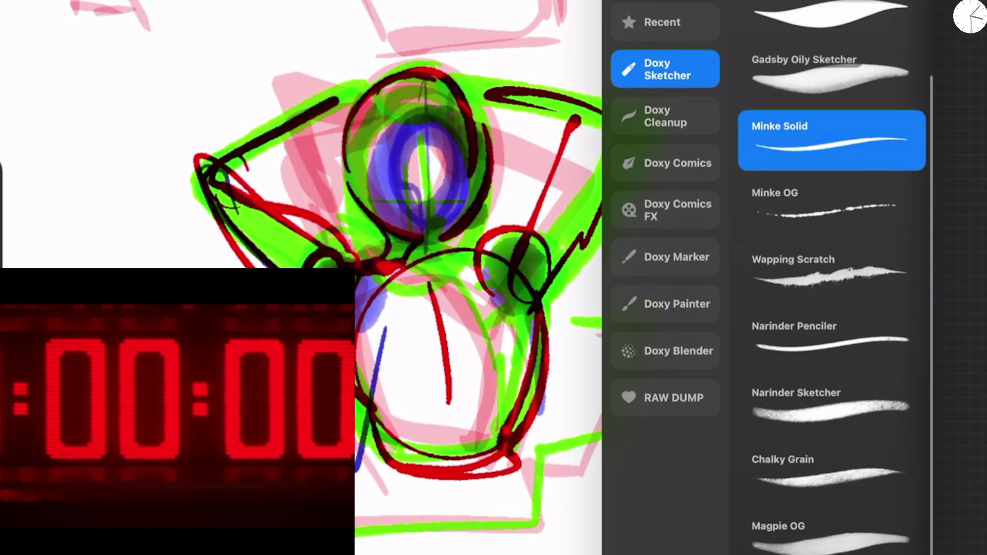
{"action": "left_click", "coordinate": [832, 203]}
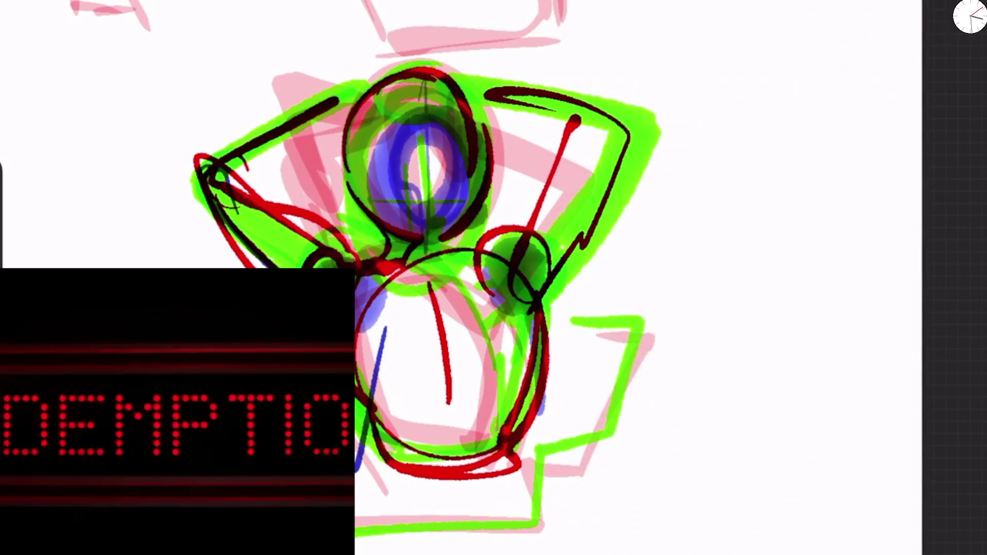
{"action": "left_click_drag", "start_coordinate": [502, 486], "coordinate": [471, 553]}
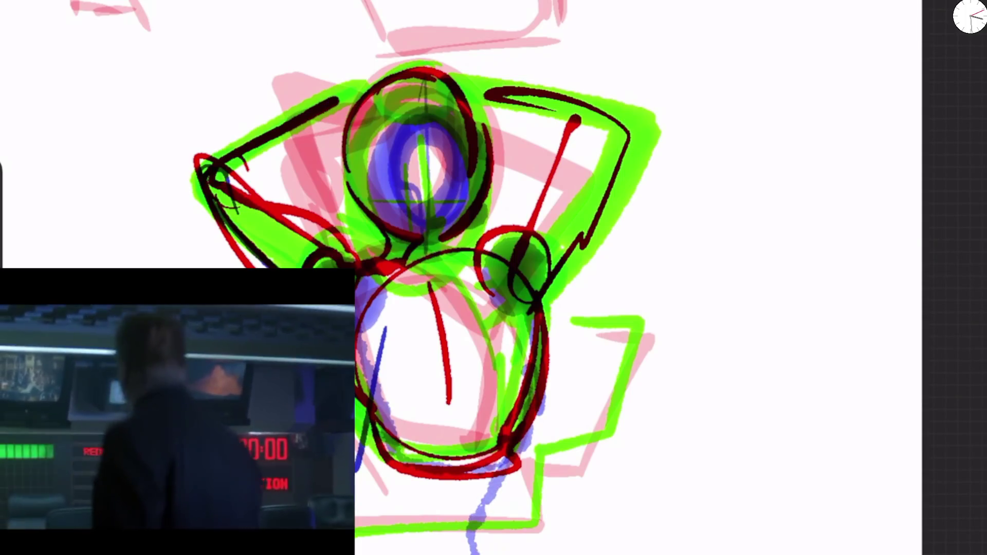
{"action": "left_click_drag", "start_coordinate": [581, 522], "coordinate": [545, 554]}
{"action": "left_click_drag", "start_coordinate": [649, 489], "coordinate": [607, 554]}
{"action": "scroll", "coordinate": [592, 309], "scroll_direction": "down", "scroll_amount": 5}
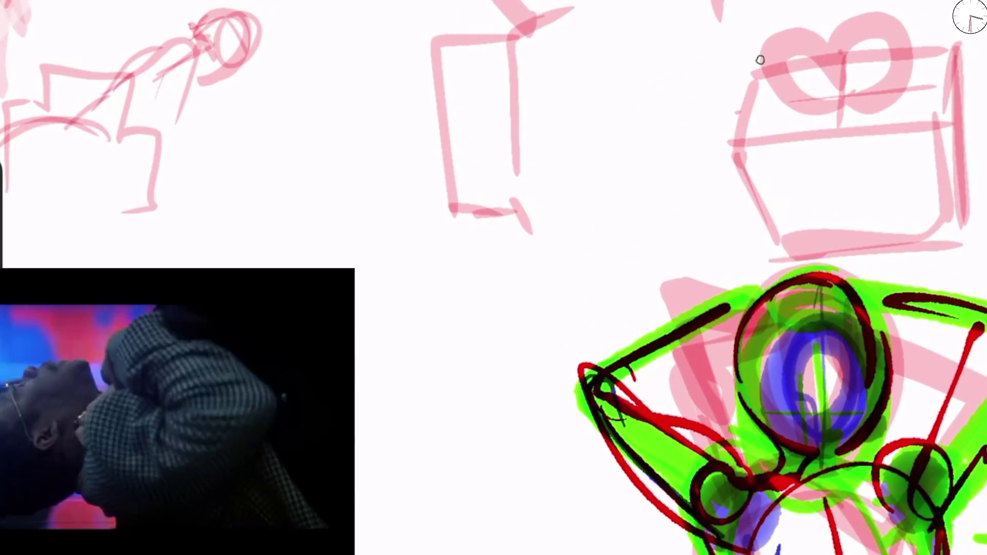
Step: Trace the box's left, bottom and top edges in blue
{"action": "left_click_drag", "start_coordinate": [751, 63], "coordinate": [723, 157]}
{"action": "mouse_move", "coordinate": [342, 110]}
{"action": "left_mouse_down"}
{"action": "mouse_move", "coordinate": [348, 126]}
{"action": "mouse_move", "coordinate": [509, 247]}
{"action": "mouse_move", "coordinate": [596, 252]}
{"action": "left_mouse_up"}
{"action": "mouse_move", "coordinate": [363, 248]}
{"action": "left_mouse_down"}
{"action": "mouse_move", "coordinate": [607, 248]}
{"action": "mouse_move", "coordinate": [640, 77]}
{"action": "mouse_move", "coordinate": [515, 7]}
{"action": "mouse_move", "coordinate": [406, 4]}
{"action": "mouse_move", "coordinate": [401, 39]}
{"action": "mouse_move", "coordinate": [468, 72]}
{"action": "mouse_move", "coordinate": [596, 10]}
{"action": "left_mouse_up"}
{"action": "left_click_drag", "start_coordinate": [505, 1], "coordinate": [514, 7]}
Step: Draw the bow on top and the ribbon strap and band around the box
{"action": "mouse_move", "coordinate": [411, 5]}
{"action": "left_mouse_down"}
{"action": "mouse_move", "coordinate": [483, 64]}
{"action": "mouse_move", "coordinate": [447, 59]}
{"action": "mouse_move", "coordinate": [514, 113]}
{"action": "mouse_move", "coordinate": [525, 77]}
{"action": "left_mouse_up"}
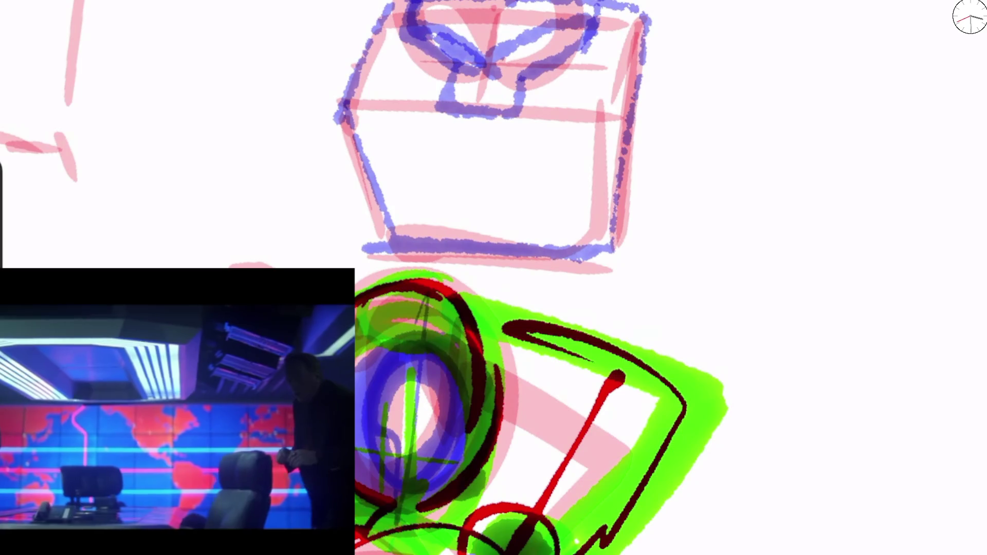
{"action": "left_click_drag", "start_coordinate": [442, 110], "coordinate": [465, 251]}
{"action": "left_click_drag", "start_coordinate": [517, 109], "coordinate": [525, 271]}
{"action": "mouse_move", "coordinate": [514, 83]}
{"action": "left_mouse_down"}
{"action": "mouse_move", "coordinate": [630, 74]}
{"action": "mouse_move", "coordinate": [571, 33]}
{"action": "left_mouse_up"}
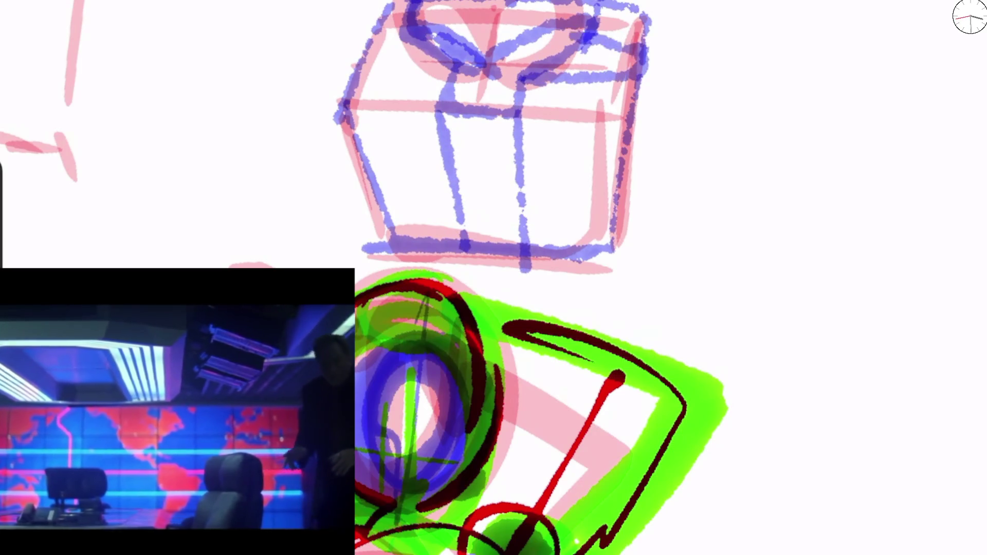
Step: Trace the box's right edge and shade its top and the front ribbon strap
{"action": "left_click_drag", "start_coordinate": [643, 25], "coordinate": [555, 59]}
{"action": "mouse_move", "coordinate": [617, 52]}
{"action": "left_mouse_down"}
{"action": "mouse_move", "coordinate": [535, 90]}
{"action": "mouse_move", "coordinate": [599, 229]}
{"action": "left_mouse_up"}
{"action": "left_click_drag", "start_coordinate": [640, 38], "coordinate": [617, 283]}
{"action": "mouse_move", "coordinate": [365, 69]}
{"action": "left_mouse_down"}
{"action": "mouse_move", "coordinate": [458, 54]}
{"action": "mouse_move", "coordinate": [371, 21]}
{"action": "mouse_move", "coordinate": [452, 5]}
{"action": "mouse_move", "coordinate": [484, 51]}
{"action": "mouse_move", "coordinate": [535, 10]}
{"action": "mouse_move", "coordinate": [566, 56]}
{"action": "mouse_move", "coordinate": [489, 85]}
{"action": "mouse_move", "coordinate": [471, 257]}
{"action": "left_mouse_up"}
{"action": "mouse_move", "coordinate": [463, 87]}
{"action": "left_mouse_down"}
{"action": "mouse_move", "coordinate": [511, 260]}
{"action": "mouse_move", "coordinate": [509, 77]}
{"action": "left_mouse_up"}
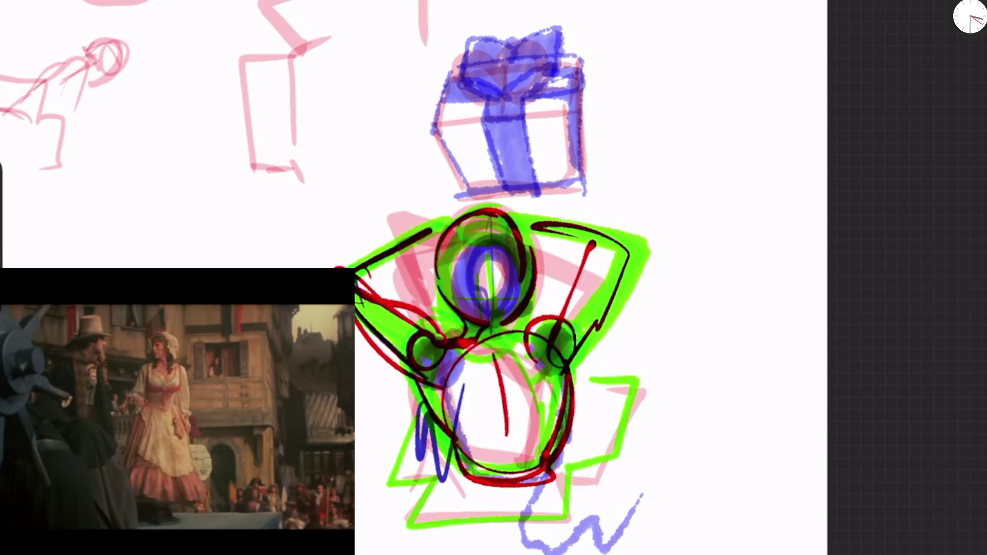
{"action": "scroll", "coordinate": [440, 278], "scroll_direction": "up", "scroll_amount": 3}
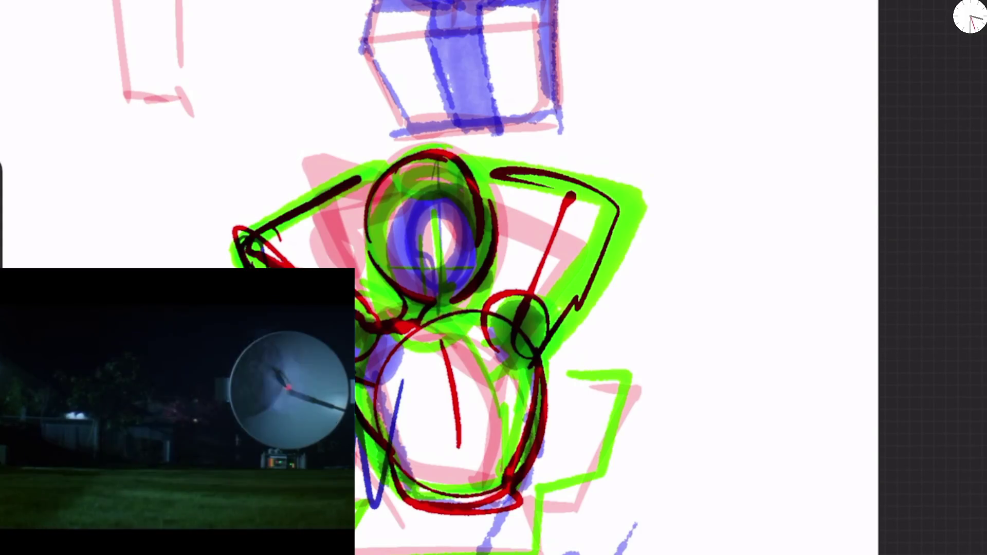
{"action": "left_click", "coordinate": [970, 16]}
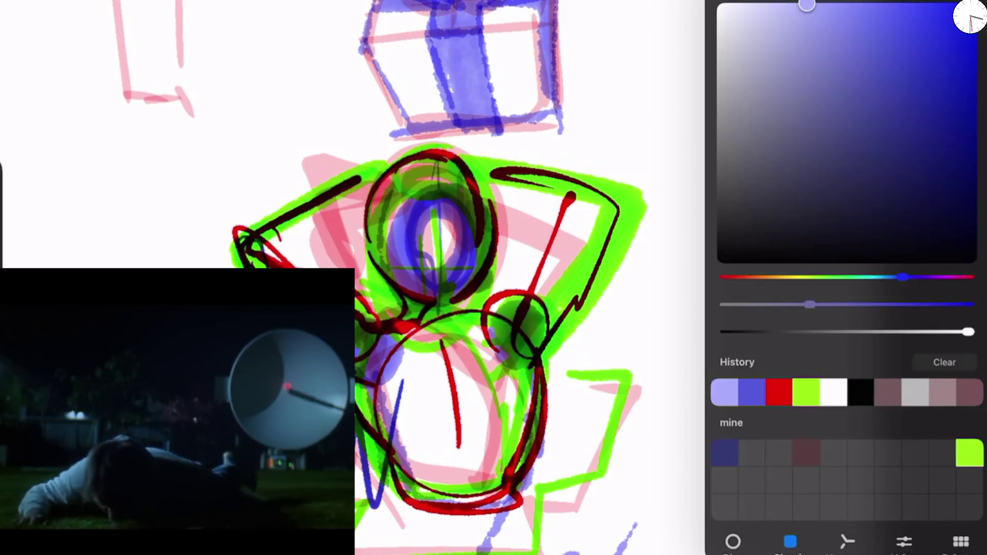
{"action": "left_click", "coordinate": [720, 223]}
{"action": "left_click_drag", "start_coordinate": [394, 335], "coordinate": [426, 437]}
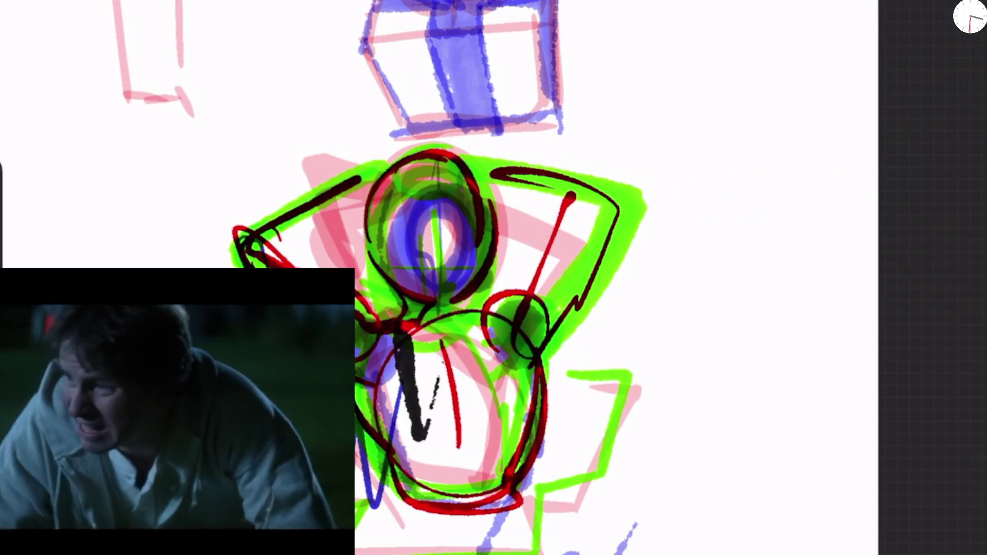
{"action": "scroll", "coordinate": [494, 278], "scroll_direction": "down", "scroll_amount": 5}
{"action": "scroll", "coordinate": [494, 278], "scroll_direction": "up", "scroll_amount": 2}
{"action": "key", "text": "ctrl+z"}
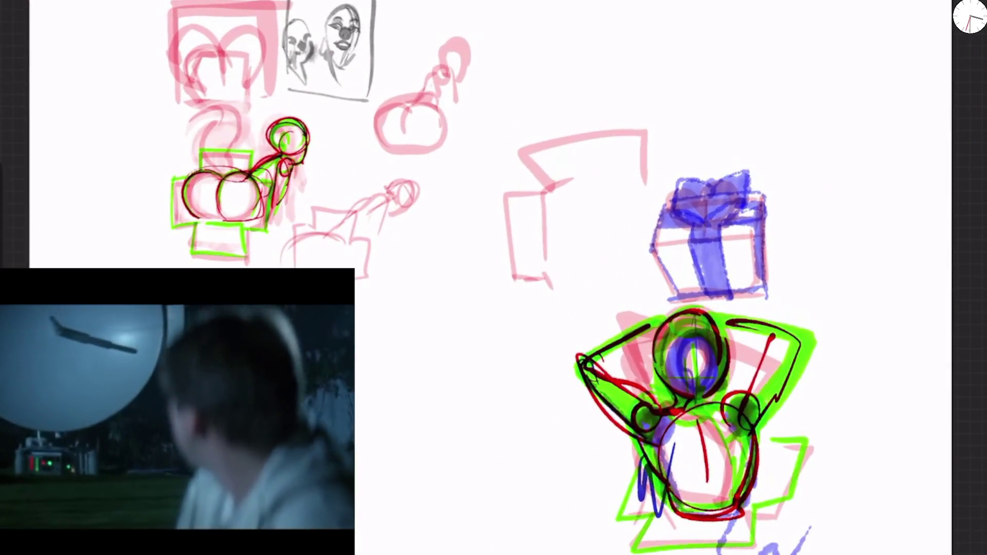
{"action": "scroll", "coordinate": [494, 278], "scroll_direction": "up", "scroll_amount": 3}
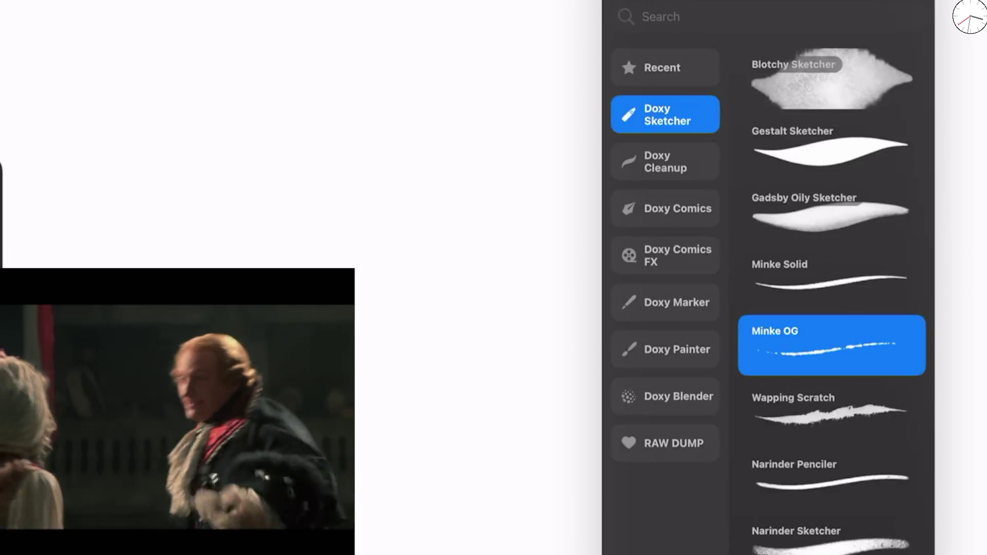
Step: Select the Blotchy Sketcher brush in the Brush Library
{"action": "left_click", "coordinate": [831, 79]}
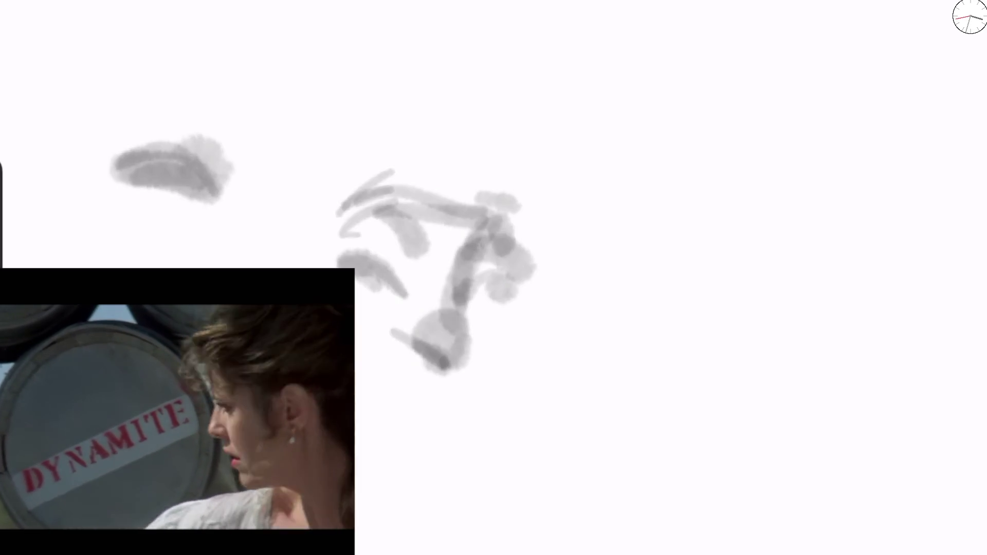
Step: Paint the grey head arc, chin scribbles and left face edge with Blotchy Sketcher
{"action": "mouse_move", "coordinate": [396, 288]}
{"action": "left_mouse_down"}
{"action": "mouse_move", "coordinate": [360, 257]}
{"action": "mouse_move", "coordinate": [347, 193]}
{"action": "mouse_move", "coordinate": [381, 427]}
{"action": "left_mouse_up"}
{"action": "mouse_move", "coordinate": [363, 362]}
{"action": "left_mouse_down"}
{"action": "mouse_move", "coordinate": [409, 394]}
{"action": "mouse_move", "coordinate": [404, 473]}
{"action": "mouse_move", "coordinate": [447, 376]}
{"action": "left_mouse_up"}
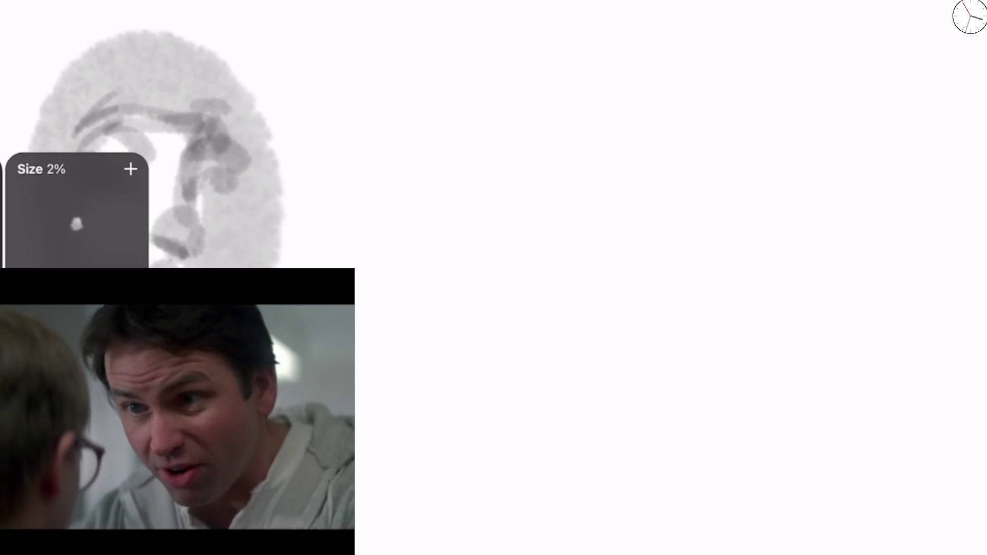
{"action": "mouse_move", "coordinate": [83, 265]}
{"action": "left_mouse_down"}
{"action": "mouse_move", "coordinate": [66, 180]}
{"action": "mouse_move", "coordinate": [95, 102]}
{"action": "left_mouse_up"}
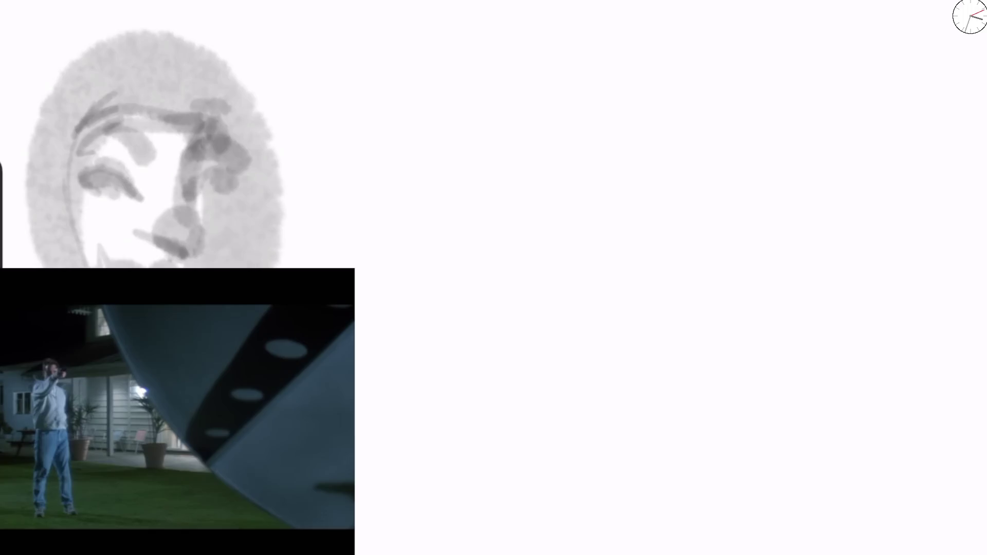
{"action": "mouse_move", "coordinate": [371, 207]}
{"action": "left_mouse_down"}
{"action": "mouse_move", "coordinate": [340, 234]}
{"action": "mouse_move", "coordinate": [332, 267]}
{"action": "left_mouse_up"}
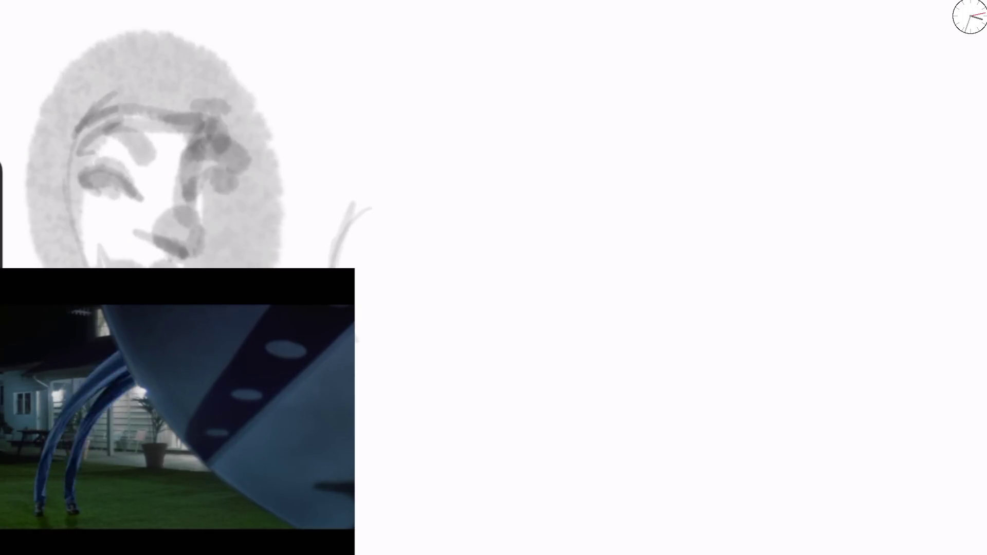
Step: Paint a soft grey blob right of the face with curving strokes and dark dabs
{"action": "left_click_drag", "start_coordinate": [355, 206], "coordinate": [370, 334]}
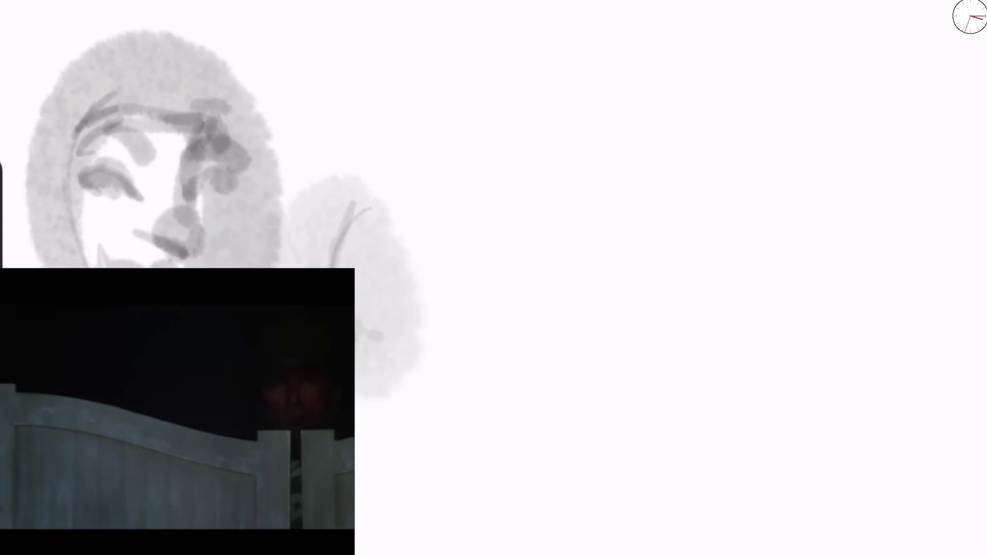
{"action": "left_click_drag", "start_coordinate": [311, 242], "coordinate": [422, 193]}
{"action": "left_click_drag", "start_coordinate": [360, 330], "coordinate": [419, 355]}
{"action": "mouse_move", "coordinate": [311, 265]}
{"action": "left_mouse_down"}
{"action": "mouse_move", "coordinate": [396, 188]}
{"action": "mouse_move", "coordinate": [451, 196]}
{"action": "mouse_move", "coordinate": [532, 110]}
{"action": "left_mouse_up"}
{"action": "left_click", "coordinate": [441, 199]}
{"action": "left_click", "coordinate": [521, 130]}
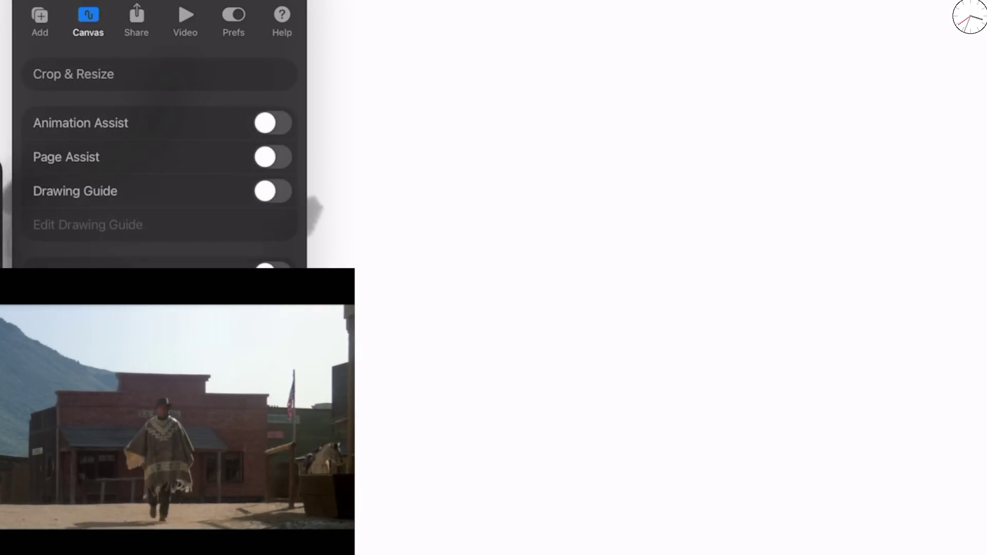
Step: In Pressure and Smoothing preferences, move the App Pressure Sensitivity curve's top point left
{"action": "left_click", "coordinate": [233, 20]}
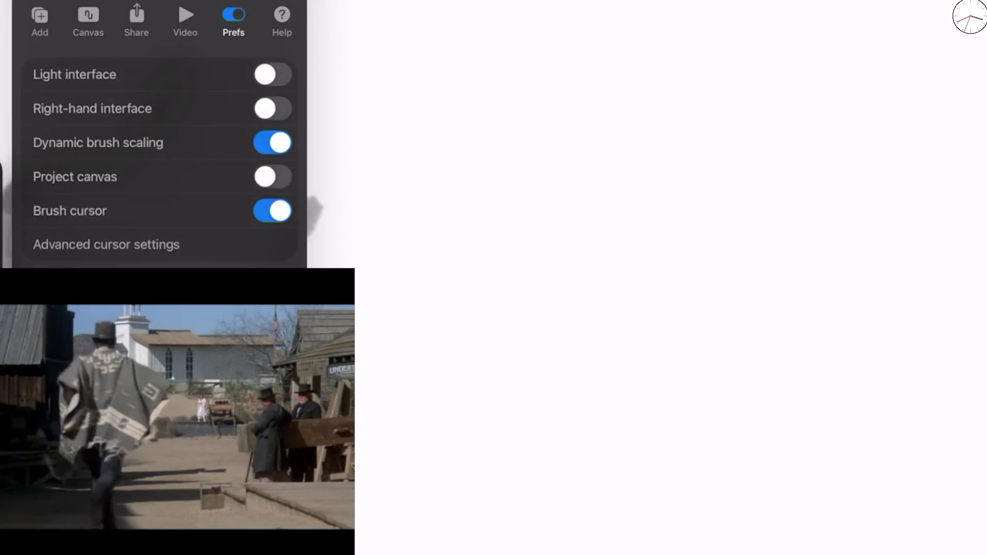
{"action": "left_click", "coordinate": [106, 245]}
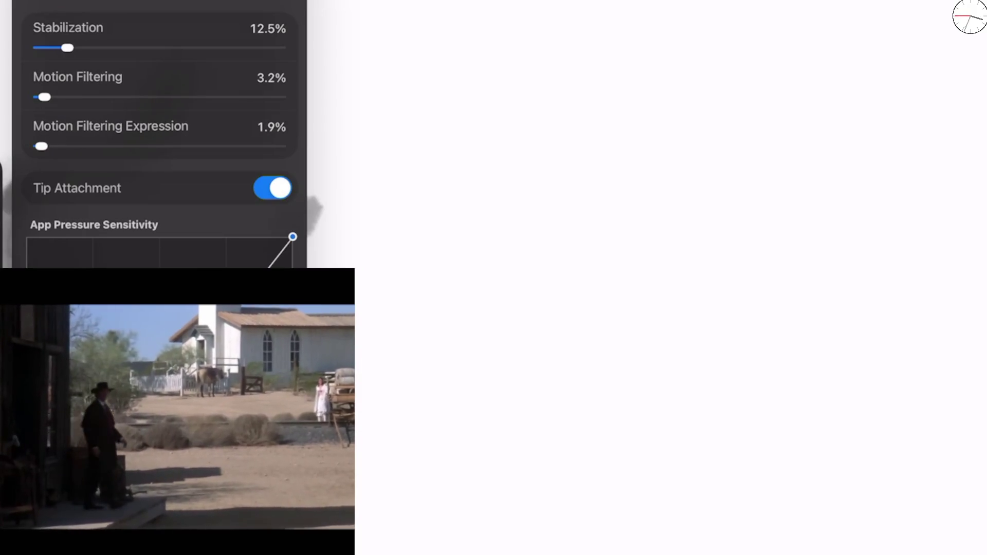
{"action": "left_click_drag", "start_coordinate": [293, 236], "coordinate": [268, 237]}
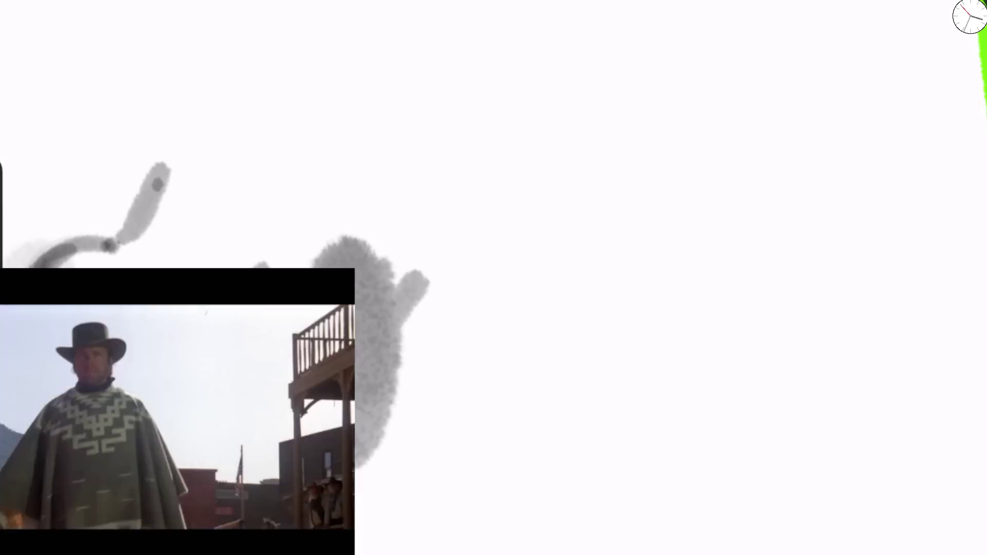
Step: Undo the large grey stroke, redraw grey gesture arcs, and pick the Graded Charcoal Large Fine brush
{"action": "key", "text": "ctrl+z"}
{"action": "mouse_move", "coordinate": [344, 269]}
{"action": "left_mouse_down"}
{"action": "mouse_move", "coordinate": [522, 205]}
{"action": "mouse_move", "coordinate": [627, 410]}
{"action": "left_mouse_up"}
{"action": "mouse_move", "coordinate": [403, 422]}
{"action": "left_mouse_down"}
{"action": "mouse_move", "coordinate": [396, 435]}
{"action": "mouse_move", "coordinate": [448, 411]}
{"action": "left_mouse_up"}
{"action": "mouse_move", "coordinate": [357, 282]}
{"action": "left_mouse_down"}
{"action": "mouse_move", "coordinate": [373, 262]}
{"action": "mouse_move", "coordinate": [463, 226]}
{"action": "left_mouse_up"}
{"action": "left_click_drag", "start_coordinate": [481, 283], "coordinate": [463, 437]}
{"action": "left_click_drag", "start_coordinate": [383, 442], "coordinate": [436, 541]}
{"action": "mouse_move", "coordinate": [406, 494]}
{"action": "left_mouse_down"}
{"action": "mouse_move", "coordinate": [585, 476]}
{"action": "mouse_move", "coordinate": [502, 393]}
{"action": "mouse_move", "coordinate": [602, 226]}
{"action": "mouse_move", "coordinate": [535, 221]}
{"action": "left_mouse_up"}
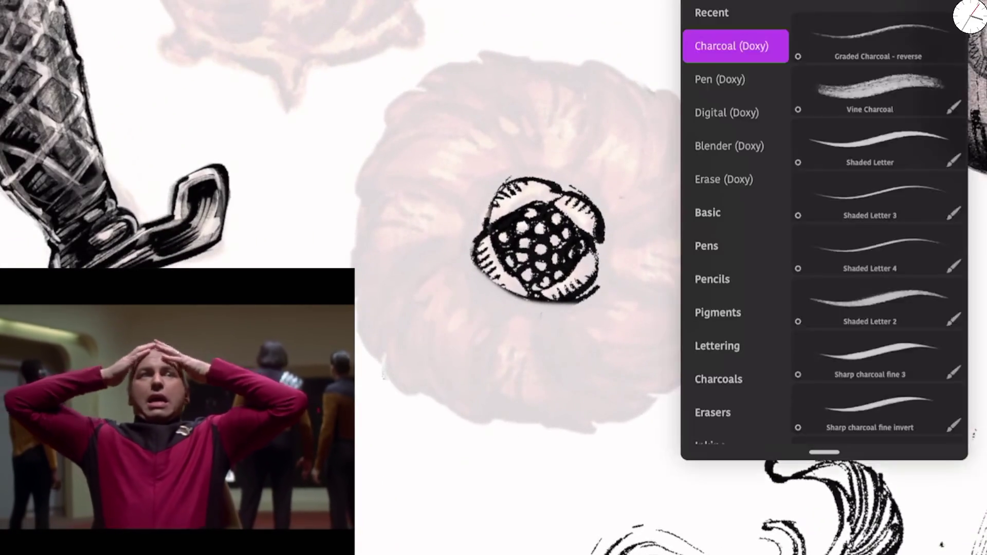
{"action": "left_click", "coordinate": [879, 165]}
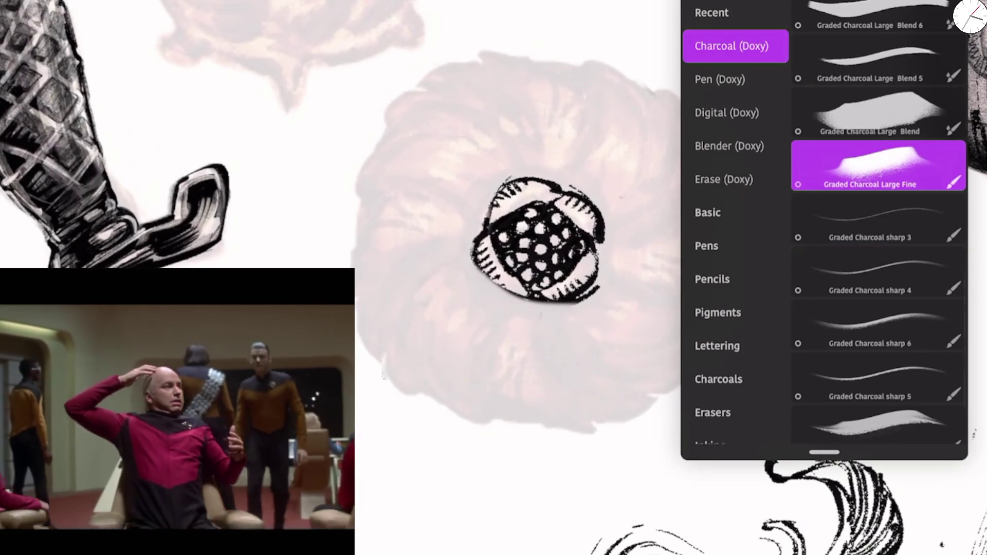
Step: Switch to Shaded Letter 2 - 40, undo a test stroke, and ink the donut's left edge black
{"action": "scroll", "coordinate": [627, 133], "scroll_direction": "down", "scroll_amount": 10}
{"action": "left_click", "coordinate": [629, 37]}
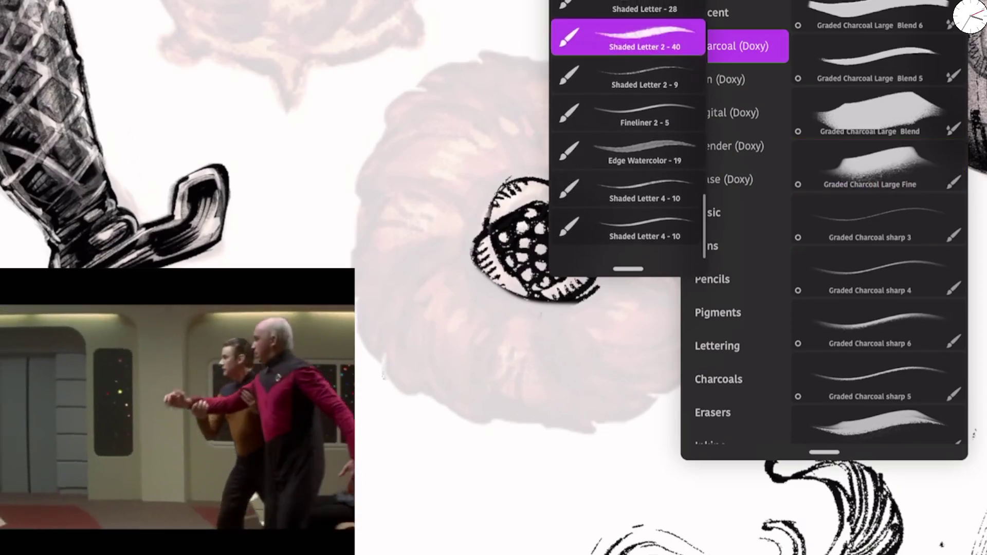
{"action": "mouse_move", "coordinate": [401, 314]}
{"action": "left_mouse_down"}
{"action": "mouse_move", "coordinate": [465, 334]}
{"action": "mouse_move", "coordinate": [519, 329]}
{"action": "left_mouse_up"}
{"action": "key", "text": "ctrl+z"}
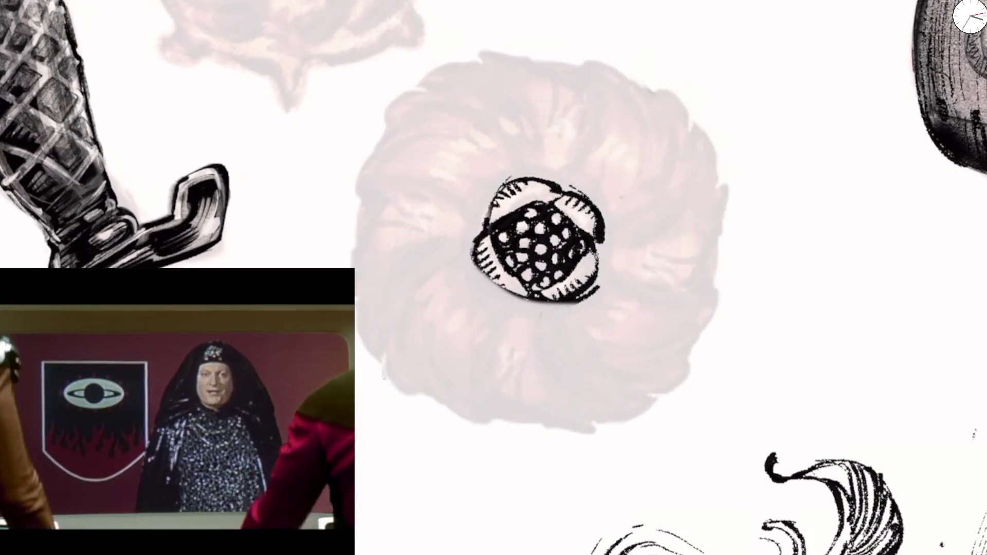
{"action": "mouse_move", "coordinate": [380, 287]}
{"action": "left_mouse_down"}
{"action": "mouse_move", "coordinate": [358, 301]}
{"action": "mouse_move", "coordinate": [354, 258]}
{"action": "mouse_move", "coordinate": [361, 219]}
{"action": "mouse_move", "coordinate": [394, 197]}
{"action": "mouse_move", "coordinate": [345, 198]}
{"action": "mouse_move", "coordinate": [345, 146]}
{"action": "mouse_move", "coordinate": [432, 95]}
{"action": "mouse_move", "coordinate": [422, 98]}
{"action": "mouse_move", "coordinate": [479, 121]}
{"action": "mouse_move", "coordinate": [422, 85]}
{"action": "mouse_move", "coordinate": [486, 59]}
{"action": "left_mouse_up"}
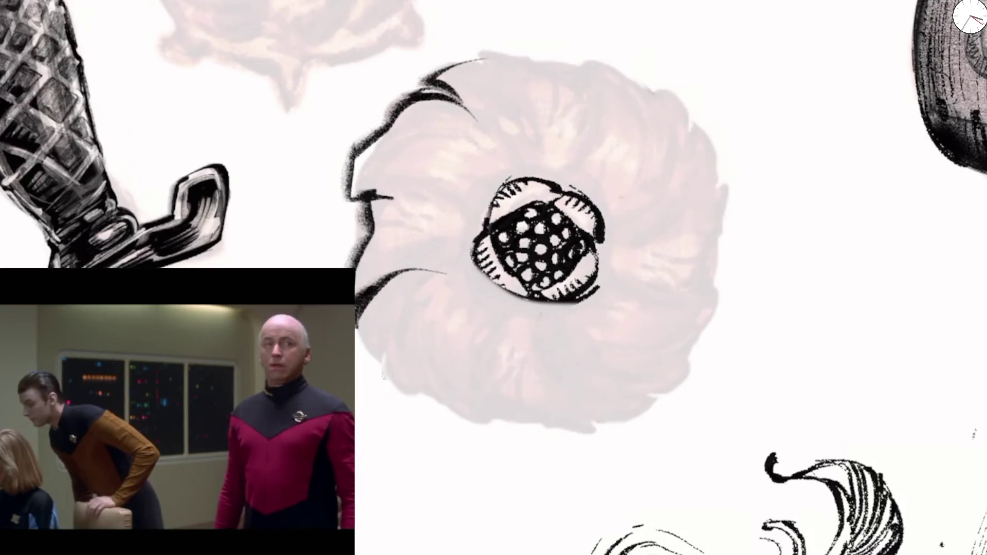
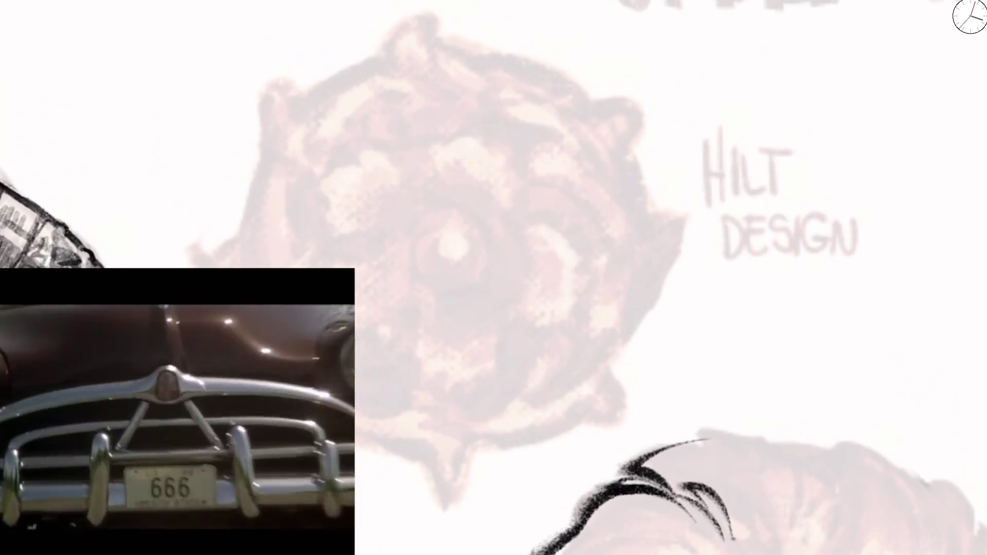
Step: Ink the round spiked hilt's outline with hooked curls, plus a crescent and hooked stroke inside
{"action": "mouse_move", "coordinate": [194, 265]}
{"action": "left_mouse_down"}
{"action": "mouse_move", "coordinate": [181, 249]}
{"action": "mouse_move", "coordinate": [241, 241]}
{"action": "mouse_move", "coordinate": [274, 140]}
{"action": "mouse_move", "coordinate": [269, 66]}
{"action": "mouse_move", "coordinate": [306, 103]}
{"action": "left_mouse_up"}
{"action": "mouse_move", "coordinate": [280, 68]}
{"action": "left_mouse_down"}
{"action": "mouse_move", "coordinate": [297, 98]}
{"action": "mouse_move", "coordinate": [322, 94]}
{"action": "left_mouse_up"}
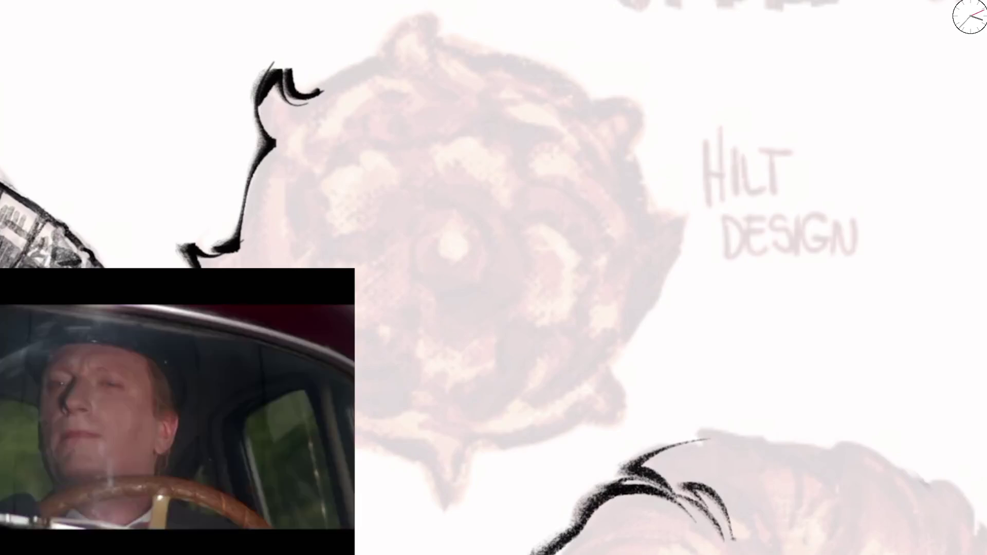
{"action": "mouse_move", "coordinate": [309, 97]}
{"action": "left_mouse_down"}
{"action": "mouse_move", "coordinate": [396, 49]}
{"action": "mouse_move", "coordinate": [437, 2]}
{"action": "mouse_move", "coordinate": [429, 38]}
{"action": "mouse_move", "coordinate": [450, 31]}
{"action": "mouse_move", "coordinate": [602, 90]}
{"action": "mouse_move", "coordinate": [643, 88]}
{"action": "mouse_move", "coordinate": [643, 175]}
{"action": "mouse_move", "coordinate": [686, 244]}
{"action": "mouse_move", "coordinate": [635, 332]}
{"action": "left_mouse_up"}
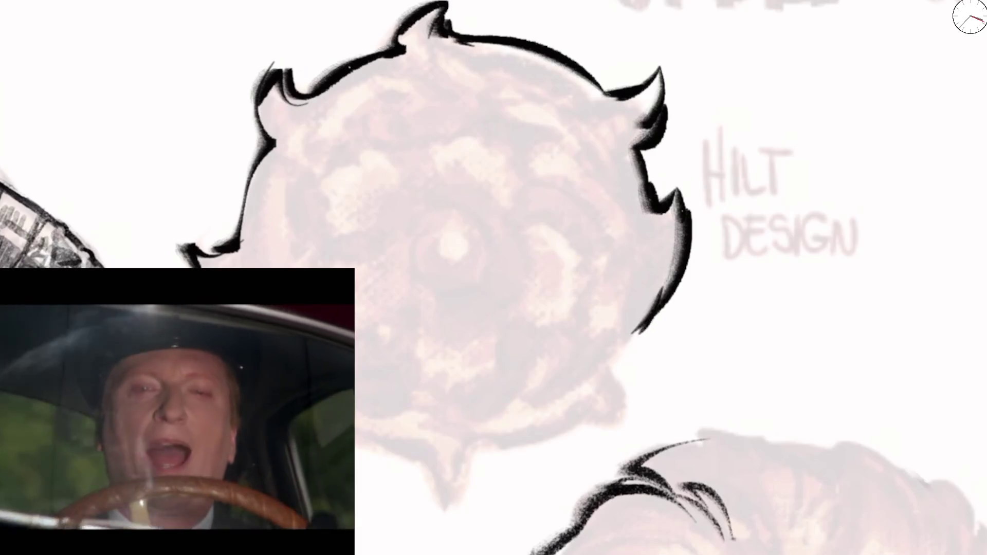
{"action": "left_click_drag", "start_coordinate": [663, 288], "coordinate": [625, 347]}
{"action": "mouse_move", "coordinate": [388, 440]}
{"action": "left_mouse_down"}
{"action": "mouse_move", "coordinate": [439, 493]}
{"action": "mouse_move", "coordinate": [571, 434]}
{"action": "mouse_move", "coordinate": [632, 383]}
{"action": "left_mouse_up"}
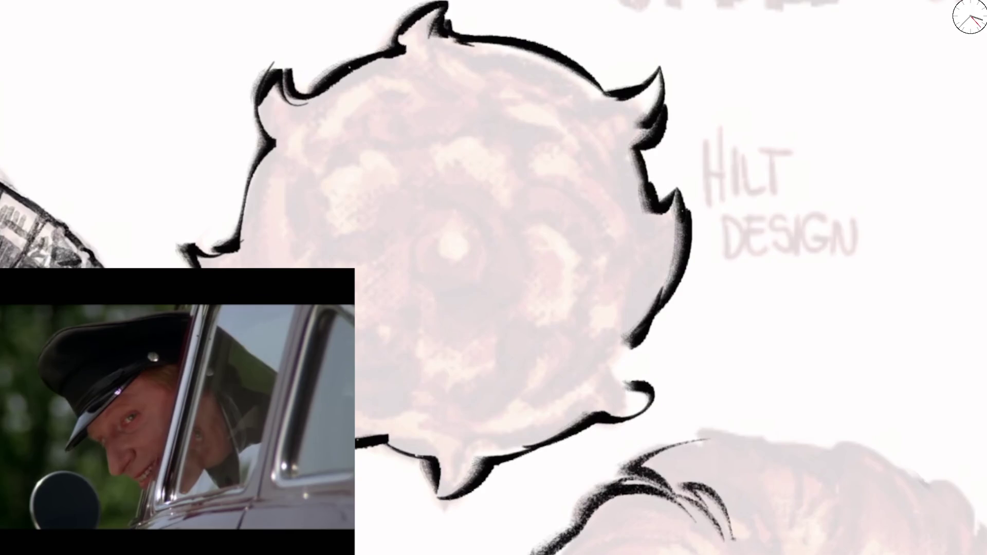
{"action": "left_click_drag", "start_coordinate": [661, 308], "coordinate": [632, 381]}
{"action": "mouse_move", "coordinate": [473, 201]}
{"action": "left_mouse_down"}
{"action": "mouse_move", "coordinate": [442, 199]}
{"action": "mouse_move", "coordinate": [409, 157]}
{"action": "mouse_move", "coordinate": [492, 201]}
{"action": "mouse_move", "coordinate": [516, 278]}
{"action": "mouse_move", "coordinate": [463, 316]}
{"action": "mouse_move", "coordinate": [516, 327]}
{"action": "mouse_move", "coordinate": [443, 308]}
{"action": "mouse_move", "coordinate": [393, 342]}
{"action": "left_mouse_up"}
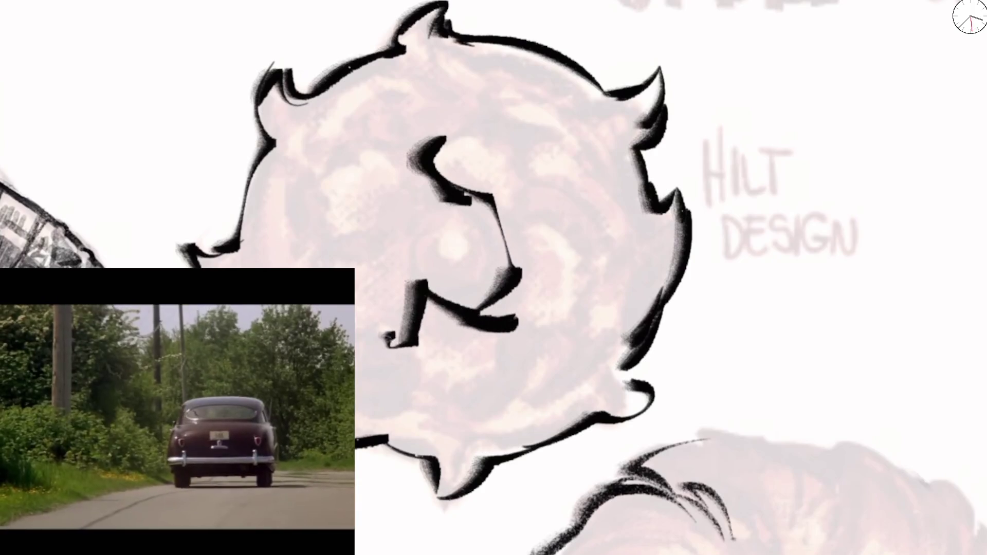
{"action": "left_click_drag", "start_coordinate": [315, 267], "coordinate": [353, 244]}
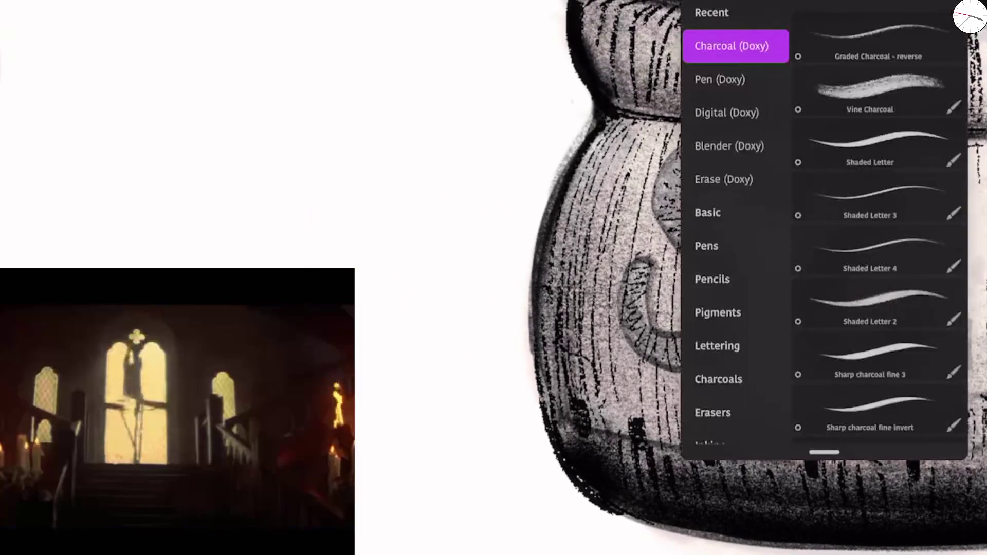
Step: Try the Graded Charcoal sharp 5 brush with a zigzag stroke, then undo it
{"action": "scroll", "coordinate": [879, 221], "scroll_direction": "down", "scroll_amount": 15}
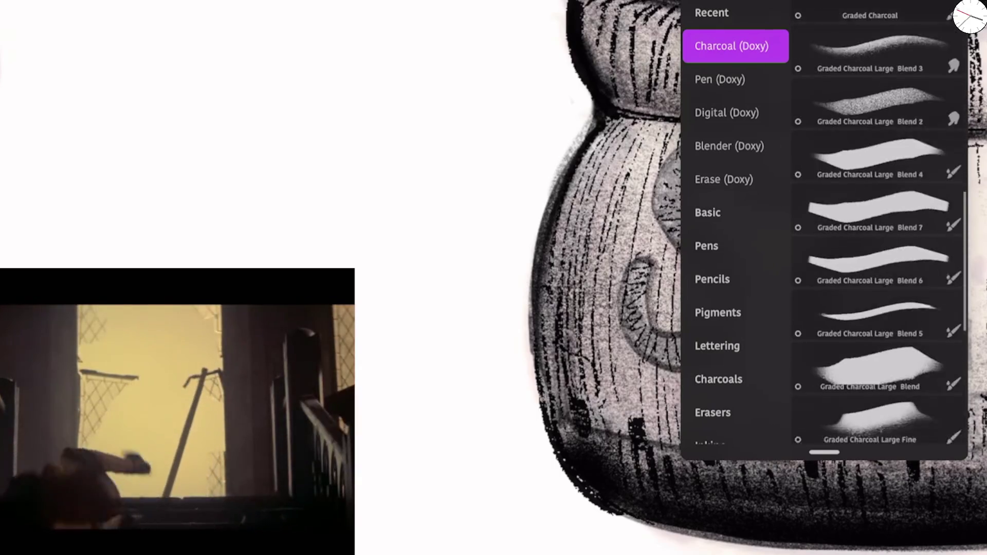
{"action": "left_click", "coordinate": [874, 272]}
{"action": "mouse_move", "coordinate": [411, 355]}
{"action": "left_mouse_down"}
{"action": "mouse_move", "coordinate": [458, 345]}
{"action": "mouse_move", "coordinate": [553, 221]}
{"action": "left_mouse_up"}
{"action": "key", "text": "ctrl+z"}
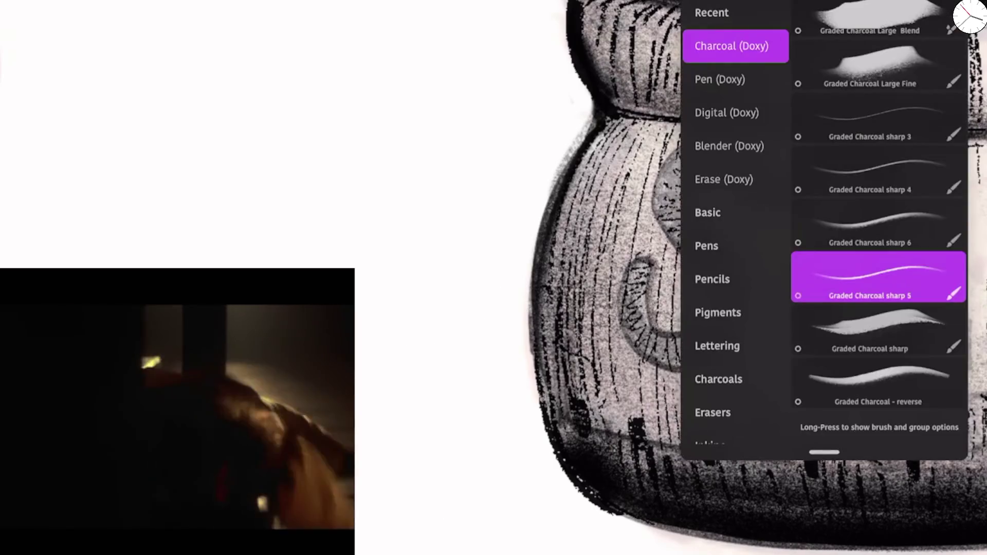
Step: Browse the Recent brushes, then test the Shaded Letter 2 - 9 brush and undo the squiggle
{"action": "left_click", "coordinate": [712, 12]}
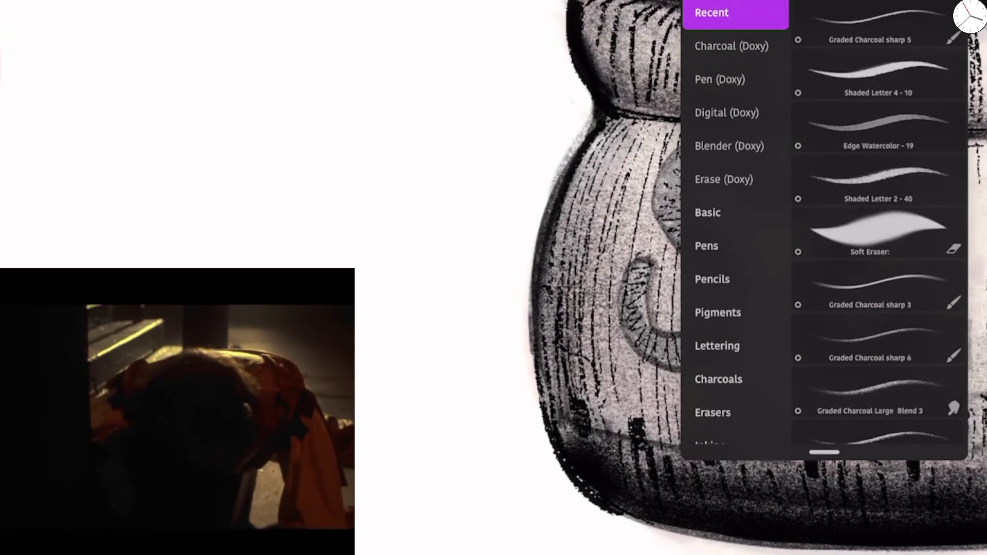
{"action": "scroll", "coordinate": [880, 221], "scroll_direction": "down", "scroll_amount": 10}
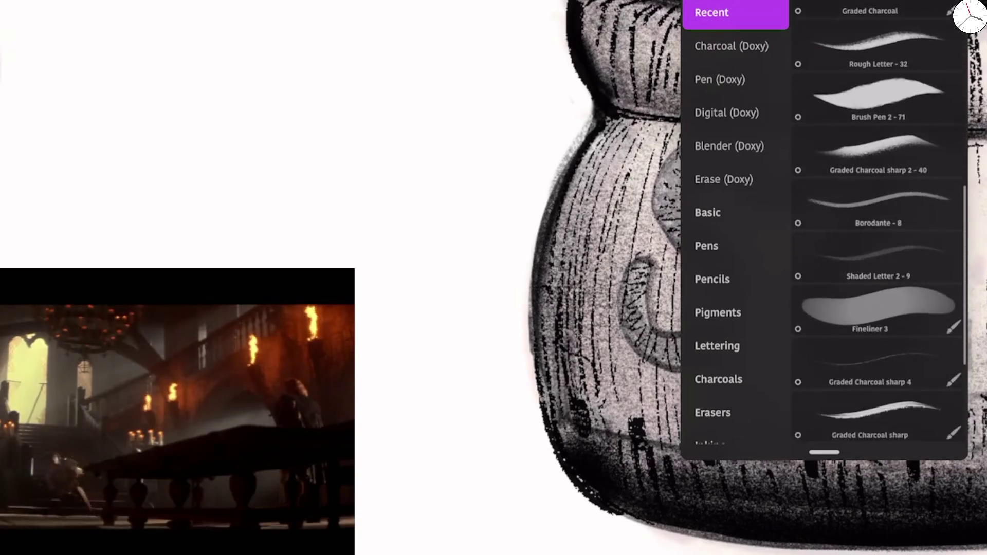
{"action": "scroll", "coordinate": [880, 222], "scroll_direction": "up", "scroll_amount": 5}
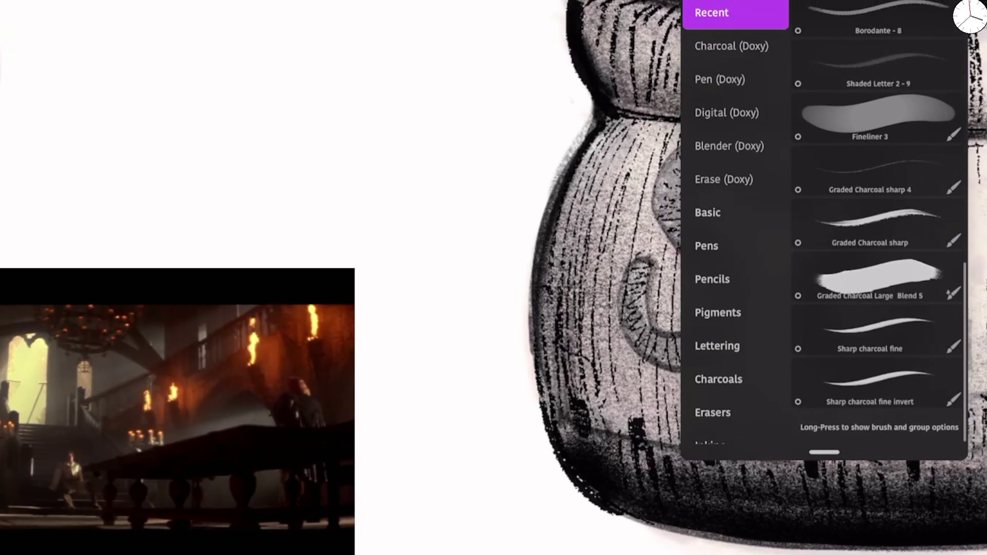
{"action": "scroll", "coordinate": [880, 221], "scroll_direction": "up", "scroll_amount": 5}
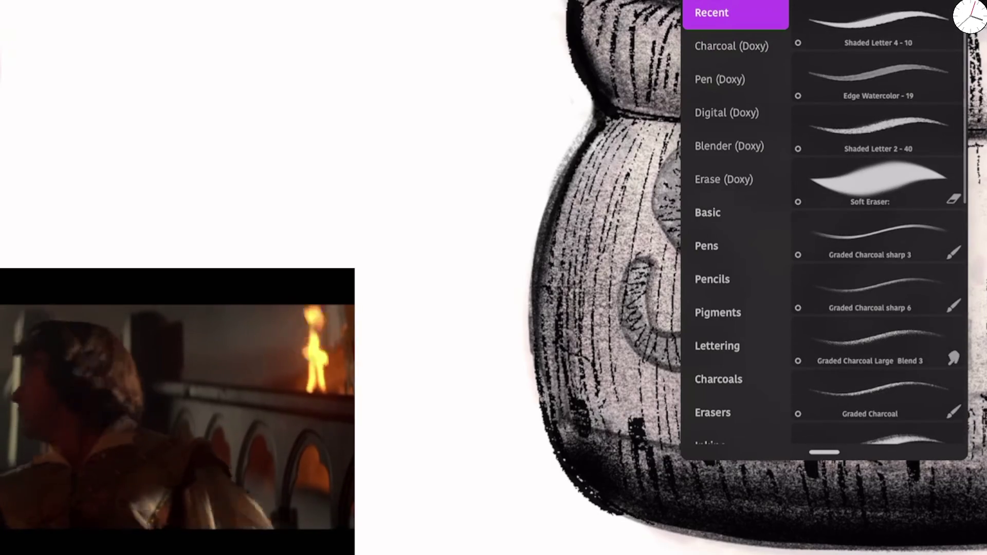
{"action": "scroll", "coordinate": [880, 222], "scroll_direction": "up", "scroll_amount": 1}
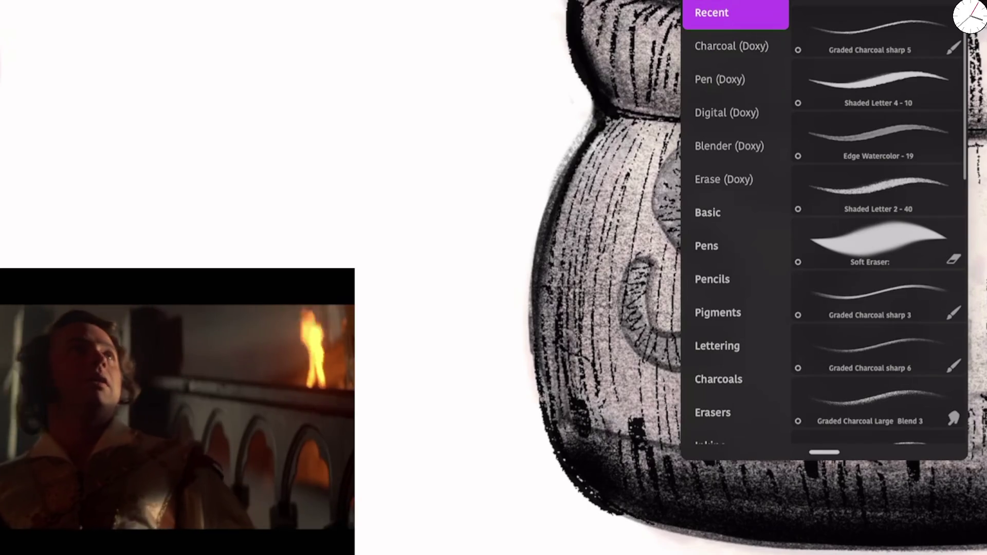
{"action": "scroll", "coordinate": [879, 222], "scroll_direction": "down", "scroll_amount": 5}
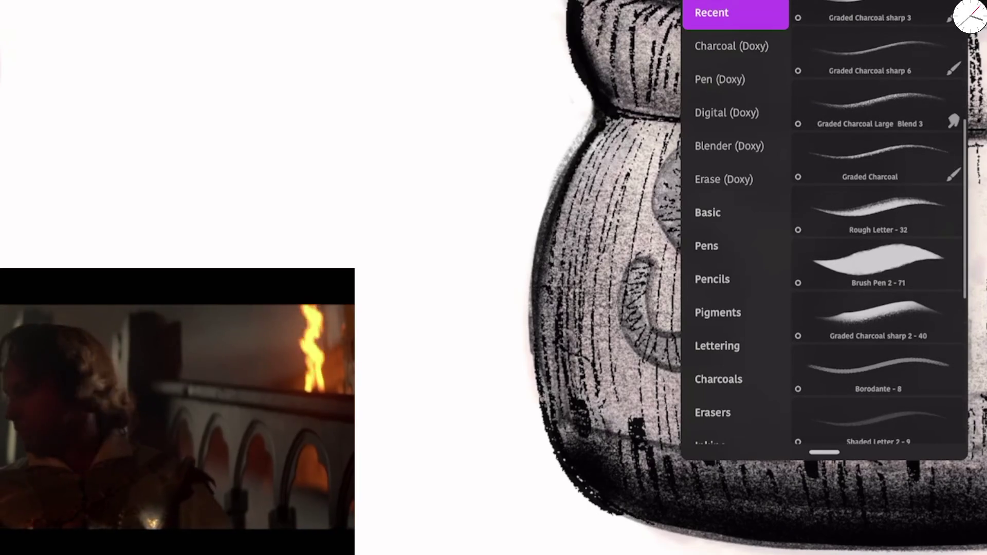
{"action": "left_click", "coordinate": [877, 370]}
{"action": "left_click", "coordinate": [877, 425]}
{"action": "left_click", "coordinate": [463, 155]}
{"action": "mouse_move", "coordinate": [371, 518]}
{"action": "left_mouse_down"}
{"action": "mouse_move", "coordinate": [468, 430]}
{"action": "mouse_move", "coordinate": [525, 430]}
{"action": "left_mouse_up"}
{"action": "key", "text": "ctrl+z"}
Step: Test the Rough Letter - 32 brush with a squiggle, then undo it
{"action": "key", "text": "b"}
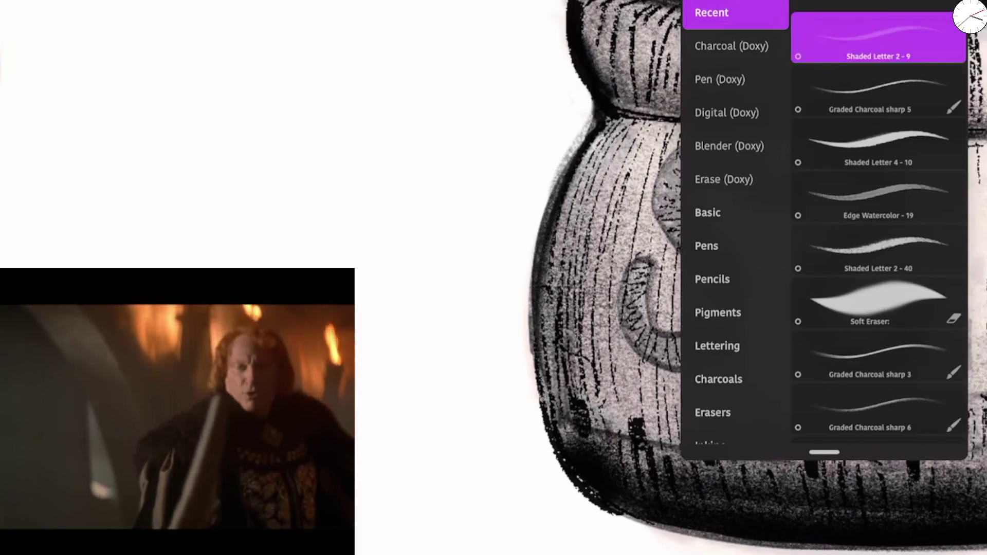
{"action": "scroll", "coordinate": [879, 232], "scroll_direction": "down", "scroll_amount": 3}
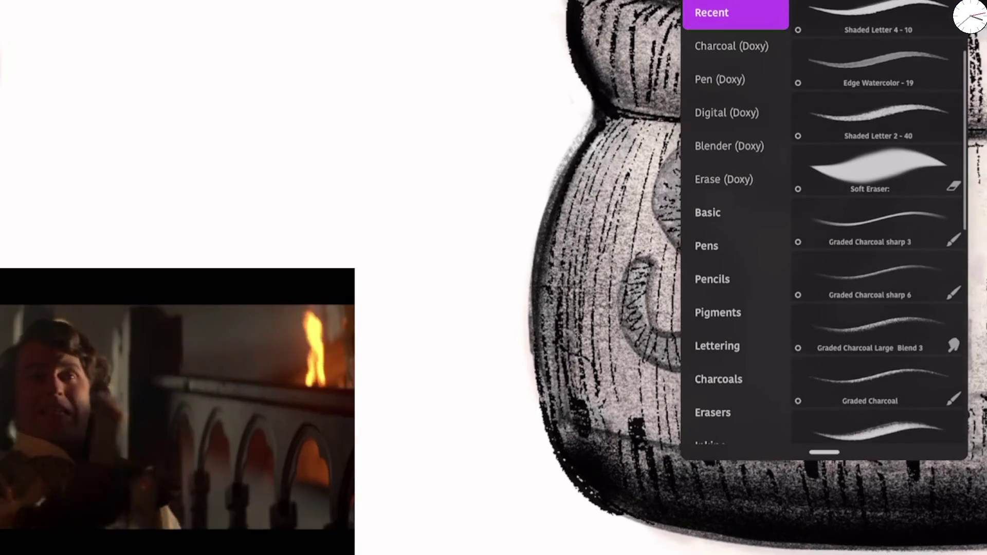
{"action": "scroll", "coordinate": [880, 231], "scroll_direction": "down", "scroll_amount": 2}
{"action": "left_click", "coordinate": [871, 360]}
{"action": "mouse_move", "coordinate": [419, 390]}
{"action": "left_mouse_down"}
{"action": "mouse_move", "coordinate": [404, 473]}
{"action": "mouse_move", "coordinate": [530, 453]}
{"action": "left_mouse_up"}
{"action": "key", "text": "ctrl+z"}
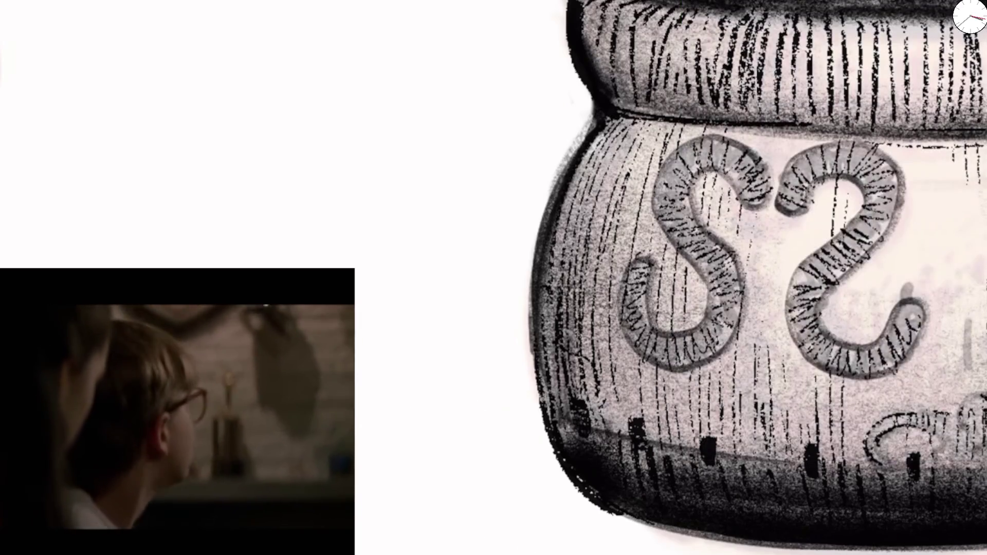
Step: Test the Brush Pen 2 - 71 brush with a W-shaped stroke, then undo it
{"action": "left_click", "coordinate": [957, 10]}
{"action": "scroll", "coordinate": [880, 231], "scroll_direction": "down", "scroll_amount": 3}
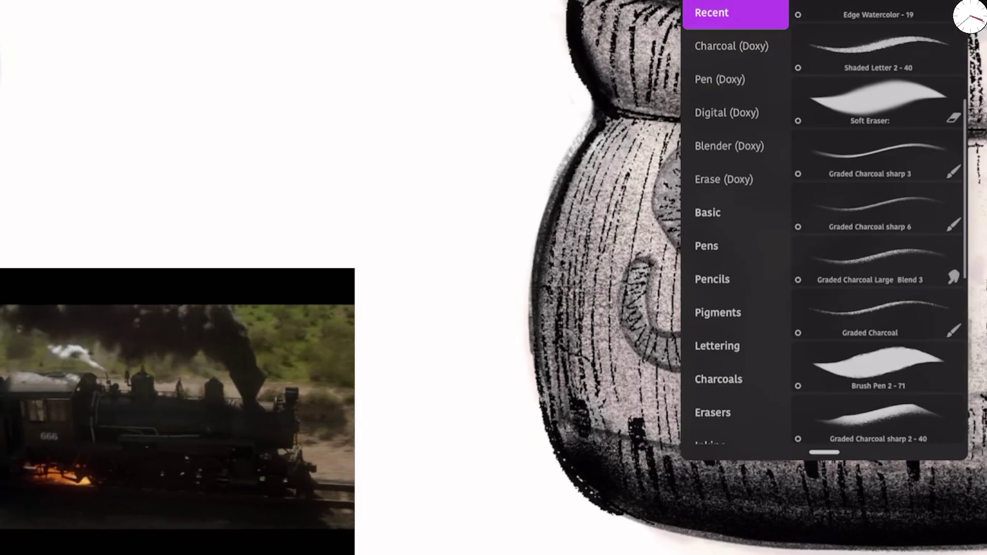
{"action": "left_click", "coordinate": [879, 368]}
{"action": "mouse_move", "coordinate": [443, 414]}
{"action": "left_mouse_down"}
{"action": "mouse_move", "coordinate": [450, 481]}
{"action": "mouse_move", "coordinate": [597, 412]}
{"action": "mouse_move", "coordinate": [723, 323]}
{"action": "left_mouse_up"}
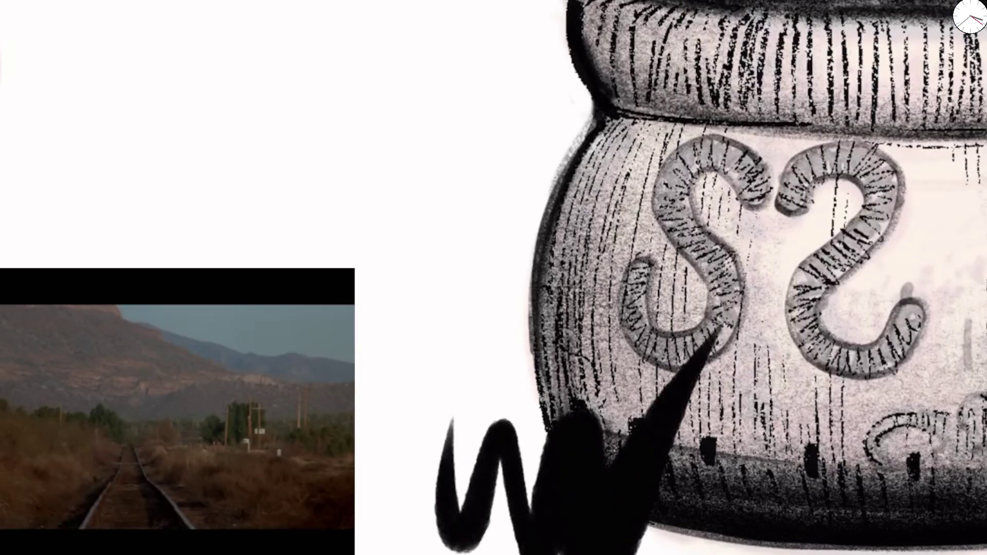
{"action": "key", "text": "ctrl+z"}
Step: Choose the Borodante - 8 brush and undo its test strokes beside the pot
{"action": "left_click", "coordinate": [957, 11]}
{"action": "scroll", "coordinate": [879, 231], "scroll_direction": "down", "scroll_amount": 10}
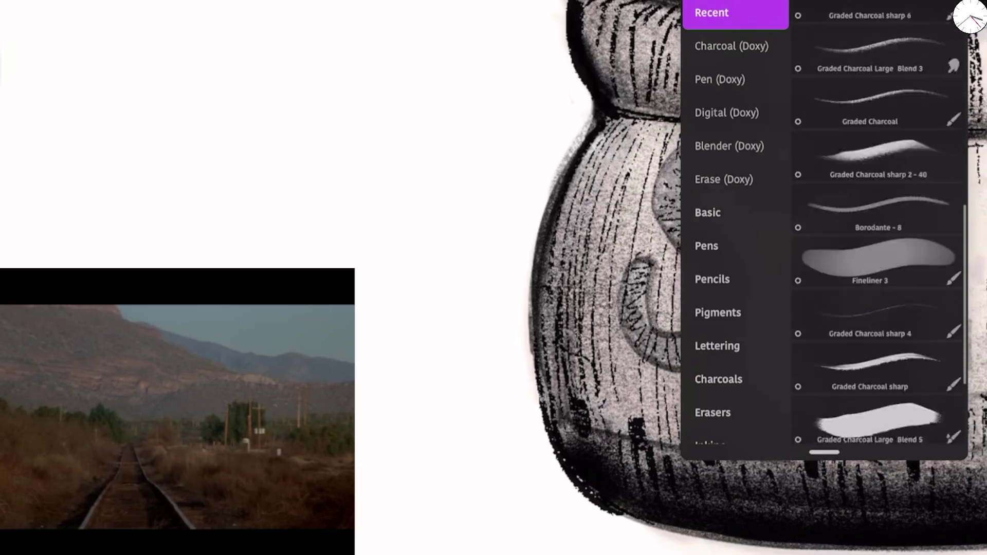
{"action": "scroll", "coordinate": [879, 231], "scroll_direction": "up", "scroll_amount": 2}
{"action": "left_click", "coordinate": [875, 210]}
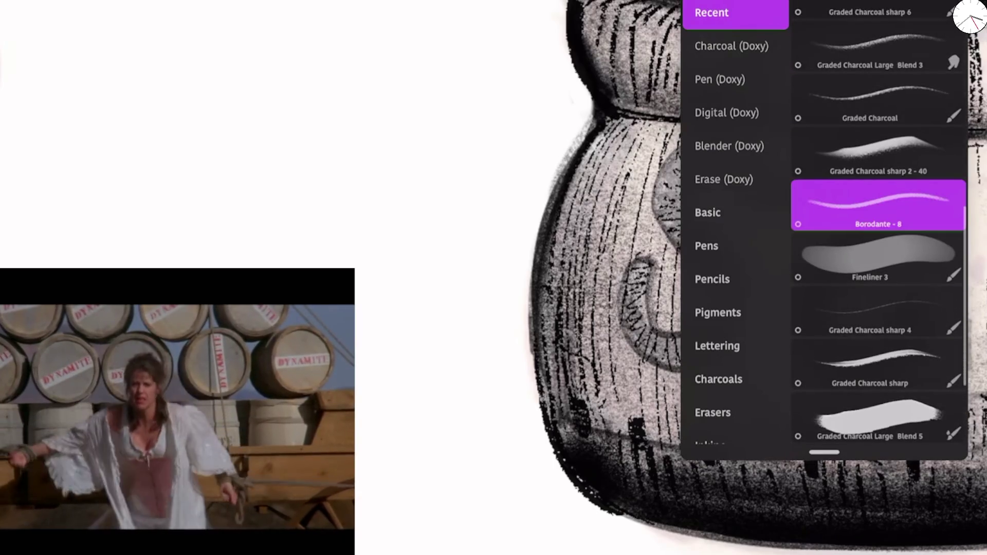
{"action": "left_click_drag", "start_coordinate": [496, 334], "coordinate": [563, 553]}
{"action": "left_click_drag", "start_coordinate": [411, 514], "coordinate": [462, 268]}
{"action": "key", "text": "ctrl+z"}
{"action": "key", "text": "ctrl+z"}
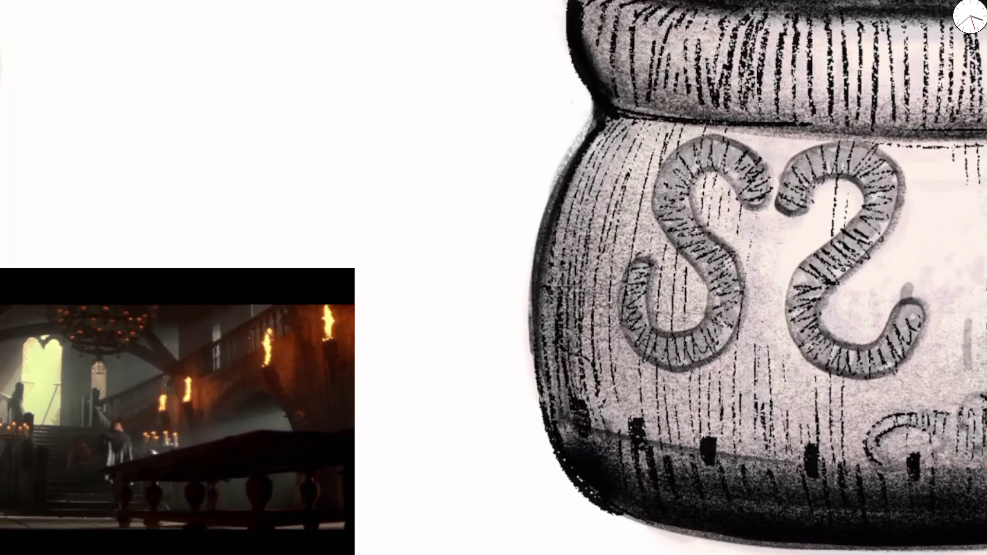
{"action": "left_click_drag", "start_coordinate": [538, 241], "coordinate": [394, 517]}
{"action": "key", "text": "ctrl+z"}
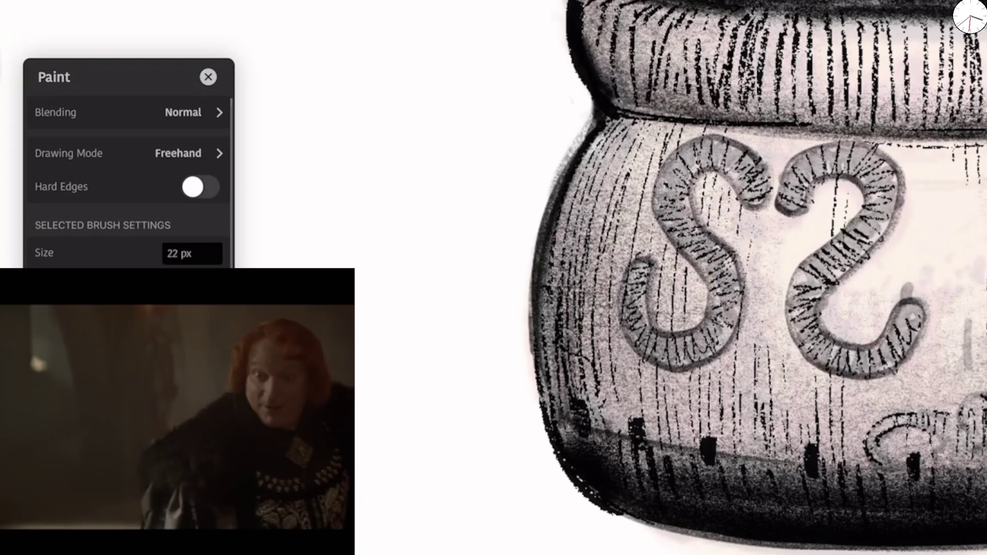
Step: Open the brush's paint settings and draw several zigzag test strokes, undoing each
{"action": "left_click", "coordinate": [200, 187]}
{"action": "mouse_move", "coordinate": [372, 342]}
{"action": "left_mouse_down"}
{"action": "mouse_move", "coordinate": [478, 535]}
{"action": "mouse_move", "coordinate": [381, 288]}
{"action": "mouse_move", "coordinate": [442, 493]}
{"action": "left_mouse_up"}
{"action": "mouse_move", "coordinate": [481, 252]}
{"action": "left_mouse_down"}
{"action": "mouse_move", "coordinate": [470, 365]}
{"action": "mouse_move", "coordinate": [501, 340]}
{"action": "mouse_move", "coordinate": [743, 375]}
{"action": "mouse_move", "coordinate": [839, 259]}
{"action": "left_mouse_up"}
{"action": "key", "text": "ctrl+z"}
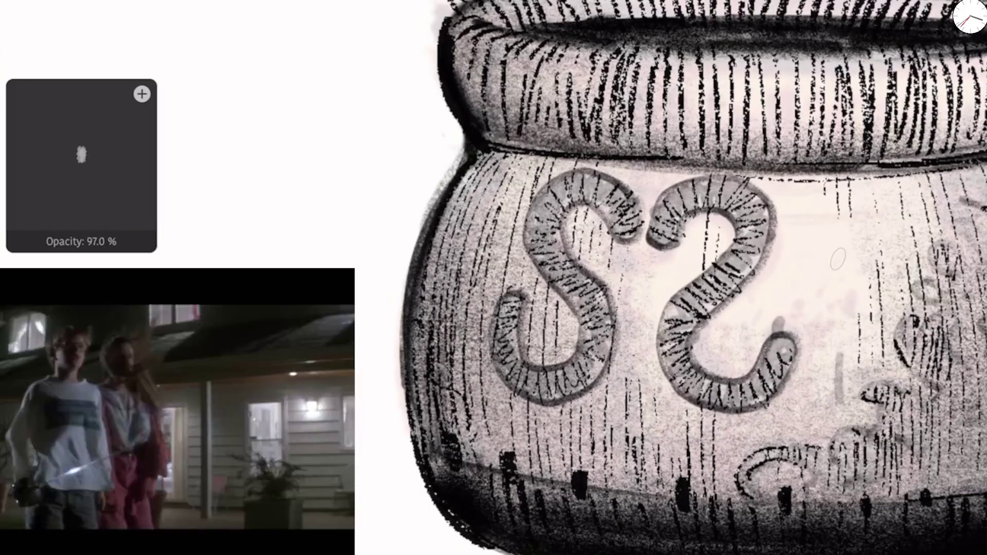
{"action": "mouse_move", "coordinate": [359, 522]}
{"action": "left_mouse_down"}
{"action": "mouse_move", "coordinate": [361, 452]}
{"action": "mouse_move", "coordinate": [435, 297]}
{"action": "left_mouse_up"}
{"action": "key", "text": "ctrl+z"}
{"action": "mouse_move", "coordinate": [687, 157]}
{"action": "left_mouse_down"}
{"action": "mouse_move", "coordinate": [591, 208]}
{"action": "mouse_move", "coordinate": [548, 465]}
{"action": "mouse_move", "coordinate": [643, 514]}
{"action": "left_mouse_up"}
{"action": "key", "text": "ctrl+z"}
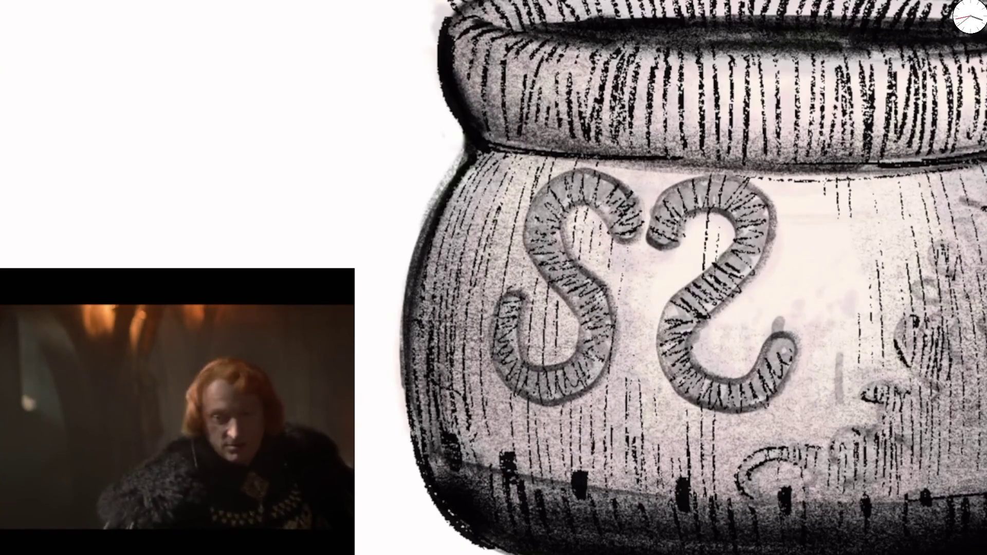
Step: Pick Rough Letter - 32 at 32 px, enable Hard Edges, and add a long ink stroke
{"action": "key", "text": "b"}
{"action": "left_click", "coordinate": [878, 144]}
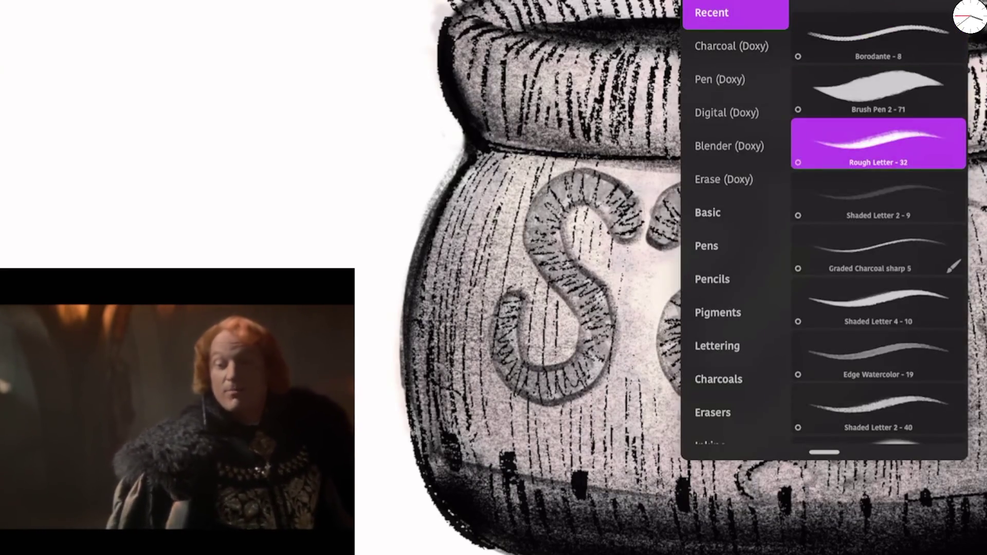
{"action": "left_click", "coordinate": [878, 144]}
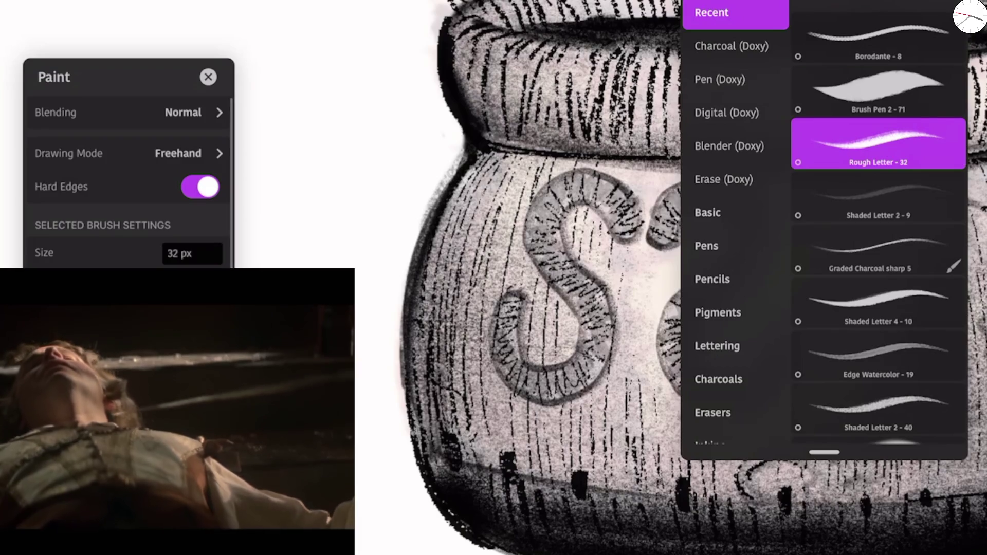
{"action": "left_click", "coordinate": [566, 103]}
{"action": "left_click_drag", "start_coordinate": [354, 248], "coordinate": [354, 267]}
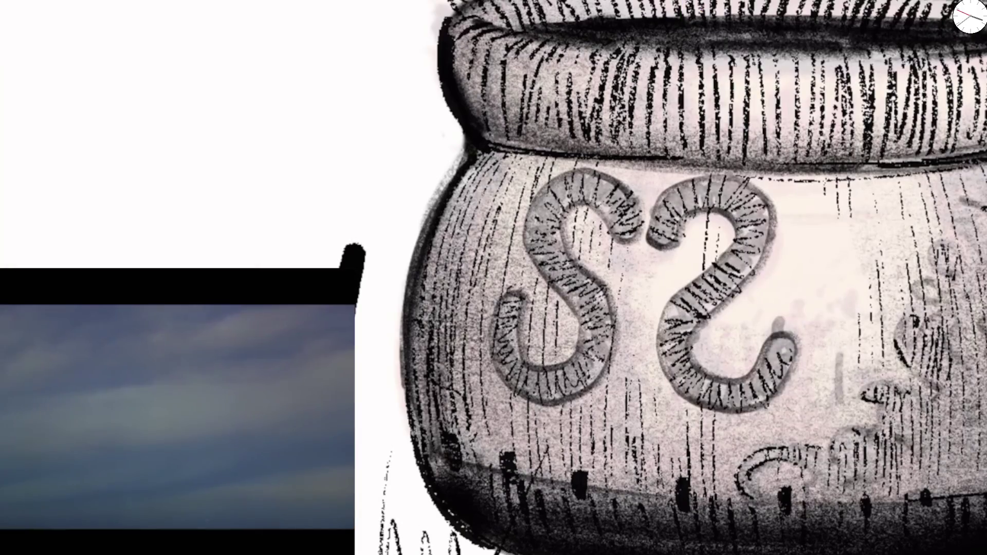
{"action": "key", "text": "ctrl+z"}
{"action": "mouse_move", "coordinate": [625, 244]}
{"action": "left_mouse_down"}
{"action": "mouse_move", "coordinate": [636, 378]}
{"action": "mouse_move", "coordinate": [648, 370]}
{"action": "mouse_move", "coordinate": [669, 432]}
{"action": "mouse_move", "coordinate": [726, 443]}
{"action": "left_mouse_up"}
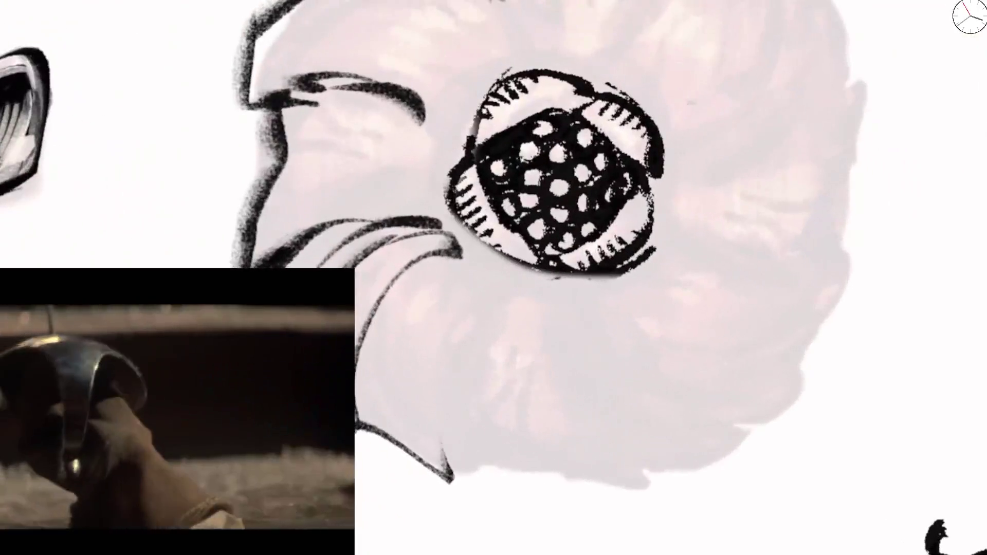
Step: Ink strokes along the dotted hilt's lower sketch, a lower-right flick, and curves to the right
{"action": "left_click_drag", "start_coordinate": [434, 365], "coordinate": [456, 481]}
{"action": "left_click_drag", "start_coordinate": [470, 301], "coordinate": [445, 473]}
{"action": "left_click_drag", "start_coordinate": [460, 391], "coordinate": [481, 494]}
{"action": "left_click_drag", "start_coordinate": [468, 453], "coordinate": [571, 483]}
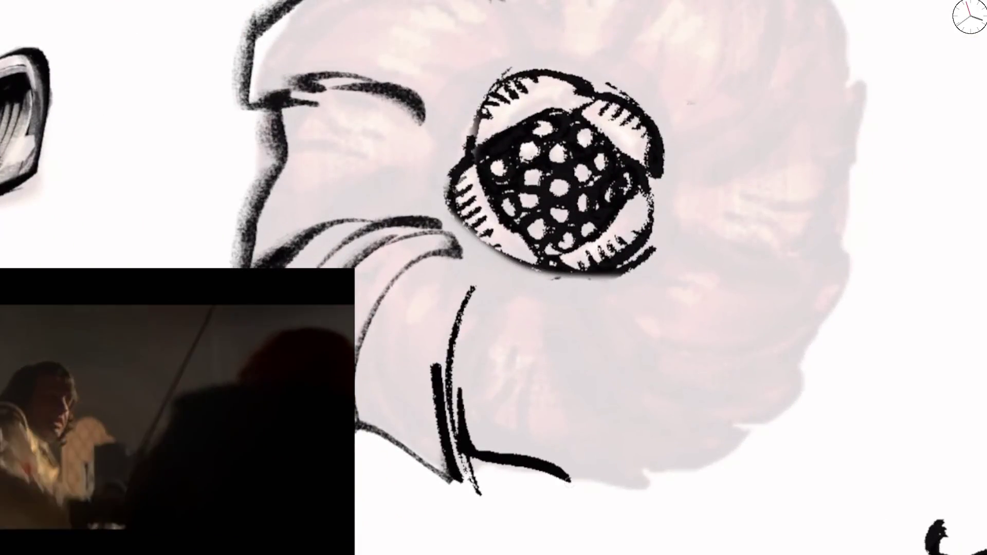
{"action": "left_click_drag", "start_coordinate": [546, 319], "coordinate": [571, 486]}
{"action": "mouse_move", "coordinate": [550, 355]}
{"action": "left_mouse_down"}
{"action": "mouse_move", "coordinate": [558, 443]}
{"action": "mouse_move", "coordinate": [576, 471]}
{"action": "left_mouse_up"}
{"action": "mouse_move", "coordinate": [589, 463]}
{"action": "left_mouse_down"}
{"action": "mouse_move", "coordinate": [653, 491]}
{"action": "mouse_move", "coordinate": [591, 362]}
{"action": "mouse_move", "coordinate": [686, 401]}
{"action": "mouse_move", "coordinate": [758, 406]}
{"action": "mouse_move", "coordinate": [769, 393]}
{"action": "left_mouse_up"}
{"action": "mouse_move", "coordinate": [632, 280]}
{"action": "left_mouse_down"}
{"action": "mouse_move", "coordinate": [723, 393]}
{"action": "mouse_move", "coordinate": [689, 232]}
{"action": "mouse_move", "coordinate": [835, 283]}
{"action": "mouse_move", "coordinate": [823, 255]}
{"action": "mouse_move", "coordinate": [859, 62]}
{"action": "mouse_move", "coordinate": [818, 119]}
{"action": "left_mouse_up"}
{"action": "left_click_drag", "start_coordinate": [823, 85], "coordinate": [736, 157]}
Step: Ink the flower-shaped hilt's right edge and parallel curves inside its upper petal
{"action": "scroll", "coordinate": [494, 278], "scroll_direction": "down", "scroll_amount": 3}
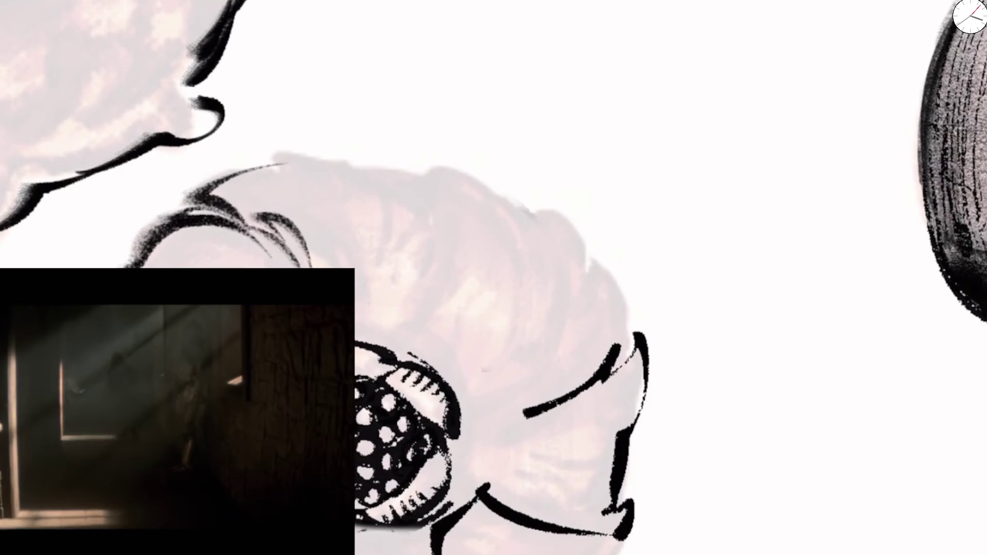
{"action": "mouse_move", "coordinate": [627, 355]}
{"action": "left_mouse_down"}
{"action": "mouse_move", "coordinate": [565, 216]}
{"action": "mouse_move", "coordinate": [422, 167]}
{"action": "mouse_move", "coordinate": [440, 267]}
{"action": "mouse_move", "coordinate": [424, 324]}
{"action": "mouse_move", "coordinate": [473, 335]}
{"action": "left_mouse_up"}
{"action": "left_click_drag", "start_coordinate": [520, 209], "coordinate": [442, 355]}
{"action": "mouse_move", "coordinate": [538, 234]}
{"action": "left_mouse_down"}
{"action": "mouse_move", "coordinate": [452, 362]}
{"action": "mouse_move", "coordinate": [529, 260]}
{"action": "left_mouse_up"}
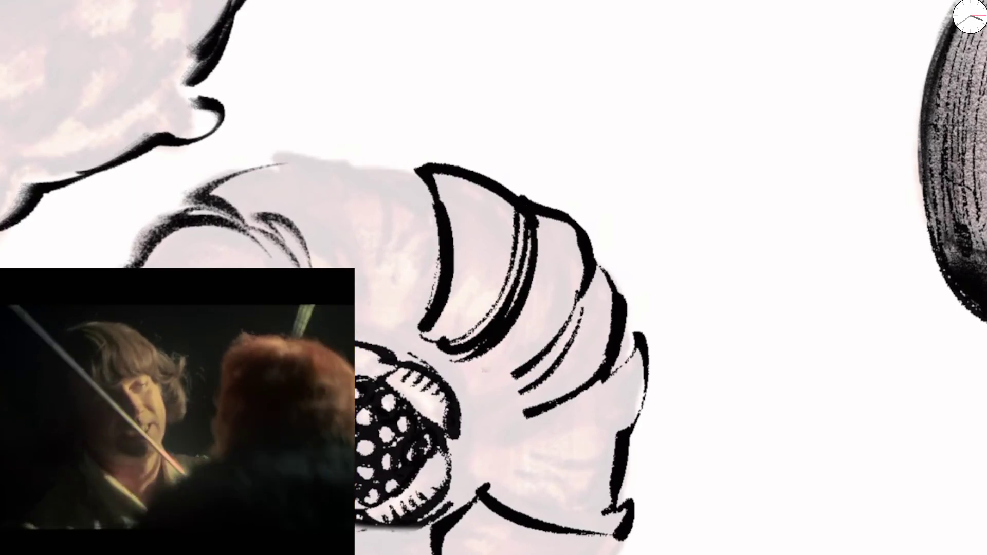